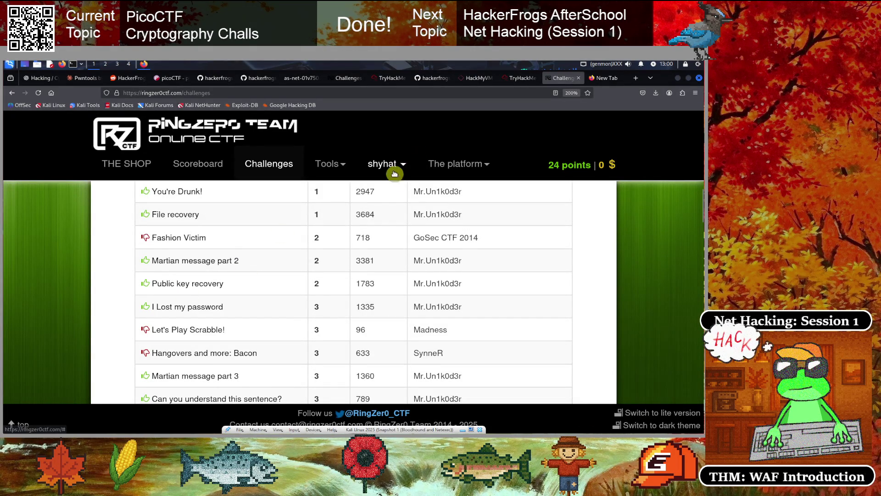
Show the HackerFrogs week 48 stream schedule post and highlight its Web App Wednesdays topics.
left_click(122, 80)
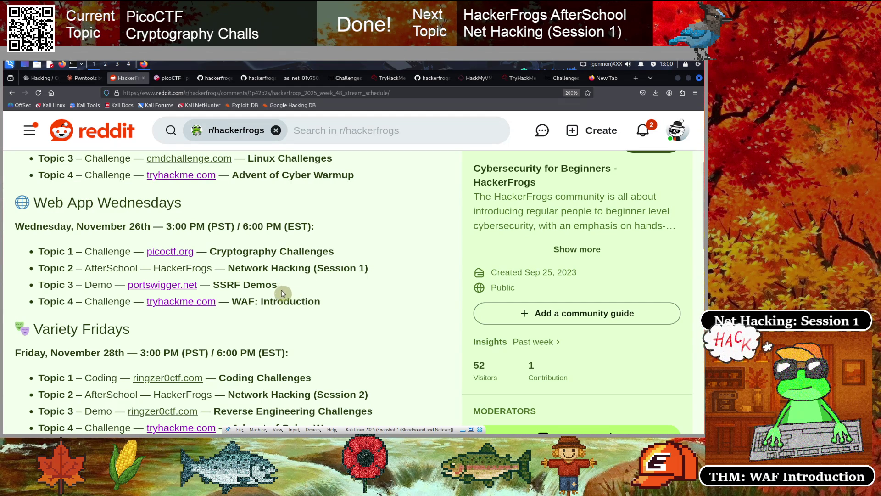
mouse_move(329, 306)
left_mouse_down()
mouse_move(161, 263)
mouse_move(37, 252)
left_mouse_up()
left_click(57, 268)
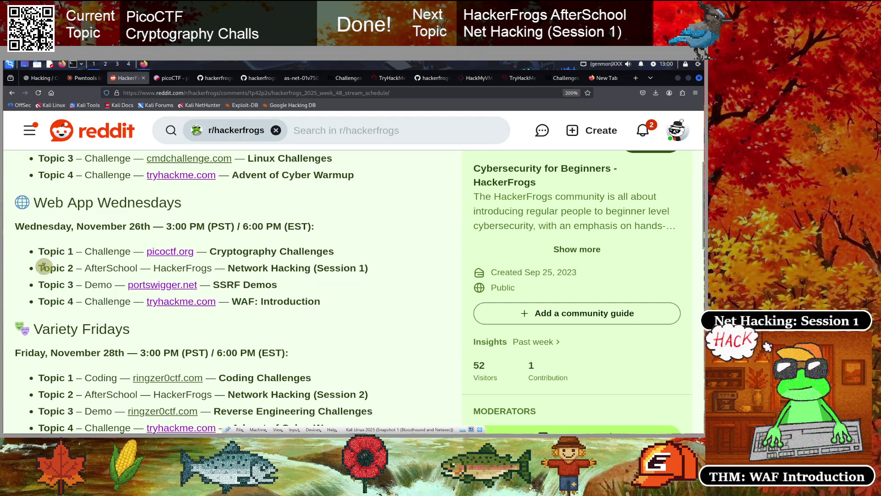
left_click(175, 94)
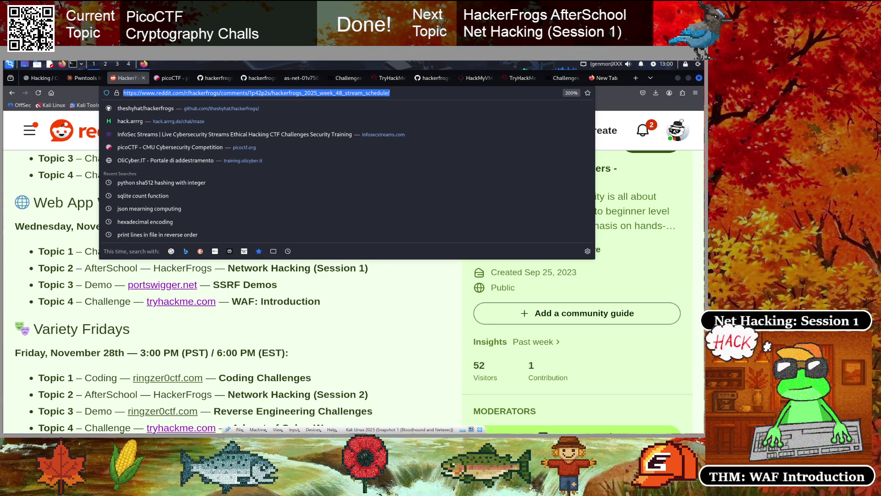
left_click(7, 266)
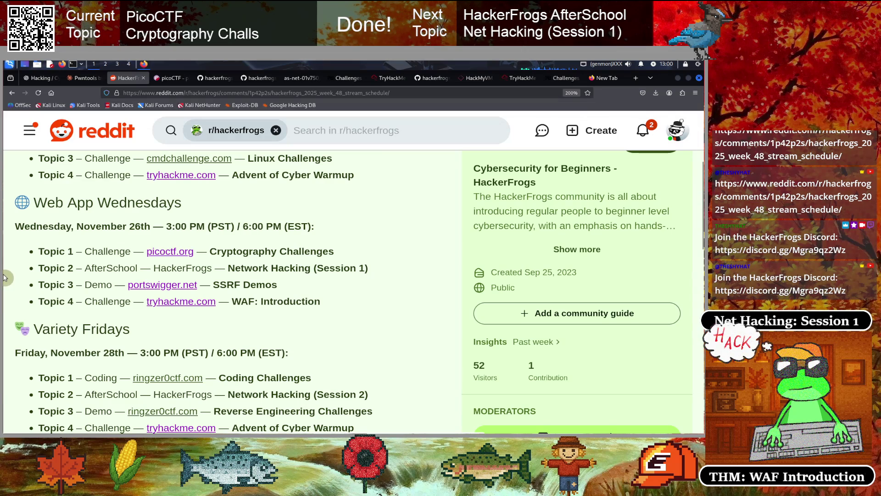
mouse_move(36, 251)
left_mouse_down()
mouse_move(324, 251)
mouse_move(316, 252)
left_mouse_up()
left_click(259, 266)
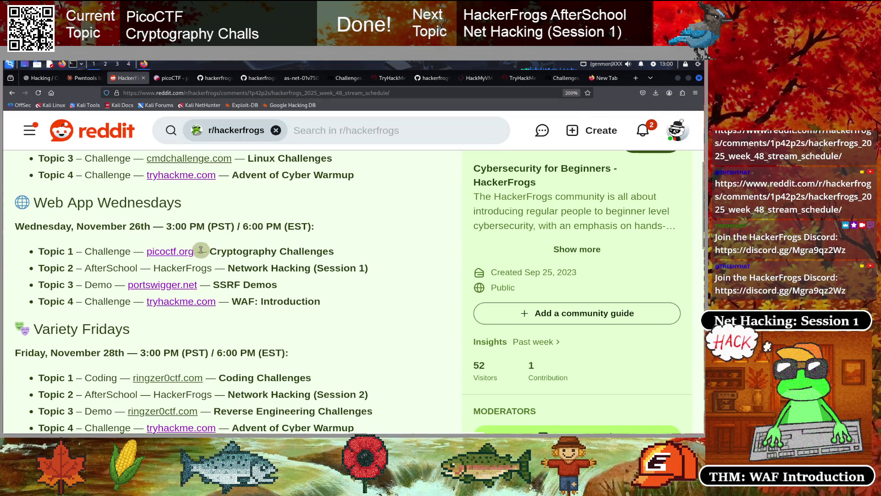
left_click_drag(99, 251, 340, 254)
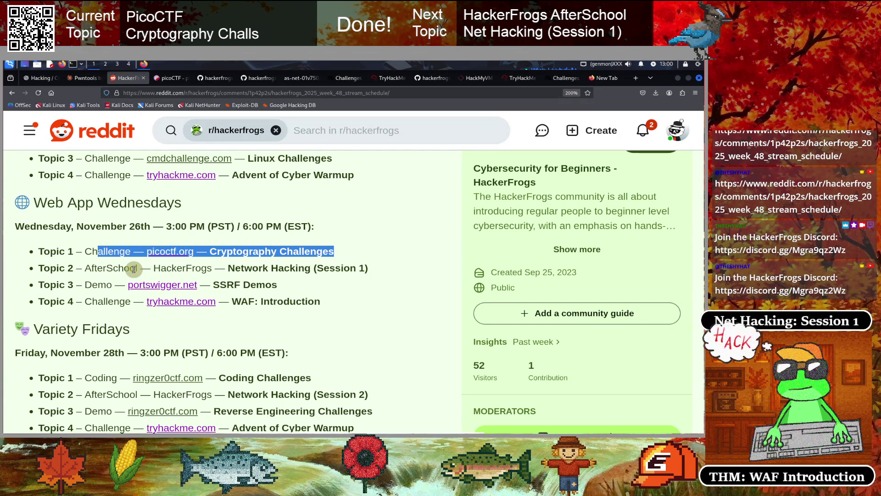
left_click(116, 250)
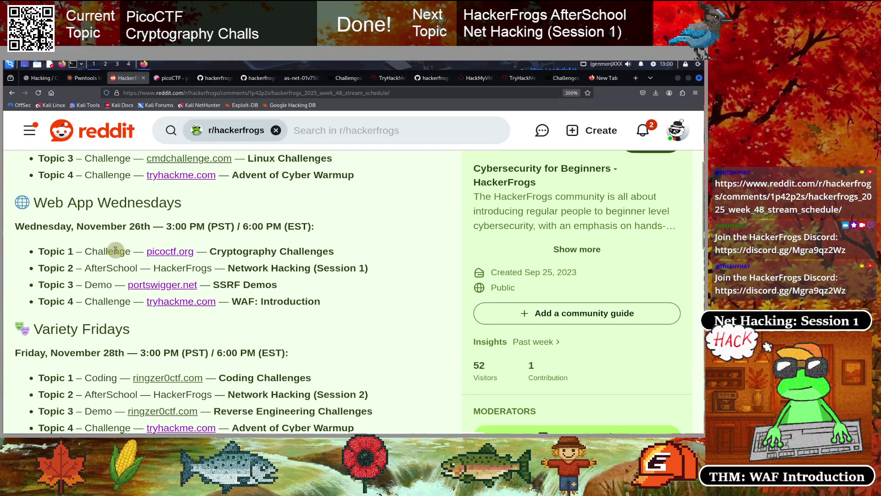
left_click_drag(113, 250, 297, 250)
left_click(296, 250)
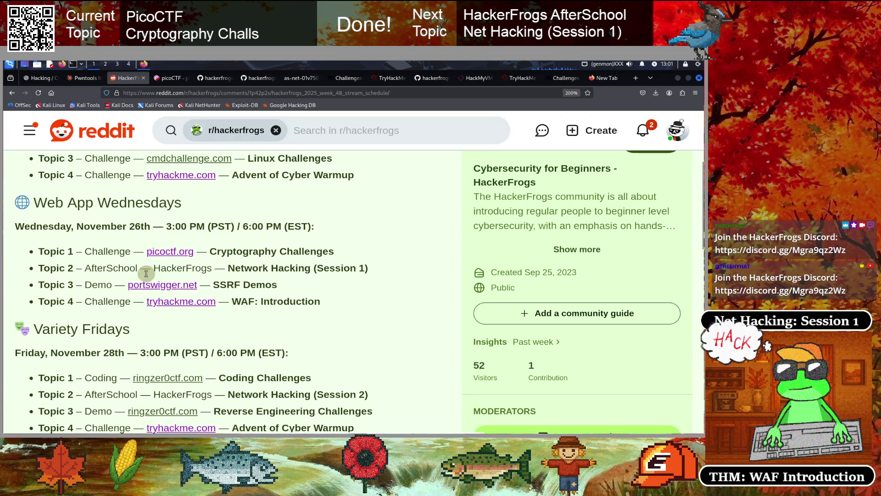
left_click_drag(51, 268, 357, 269)
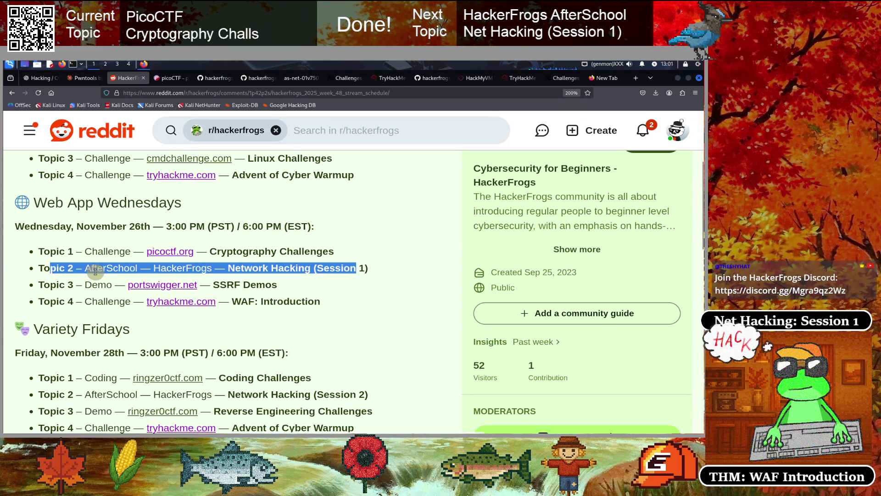
left_click(256, 280)
left_click_drag(225, 269, 359, 269)
left_click(312, 278)
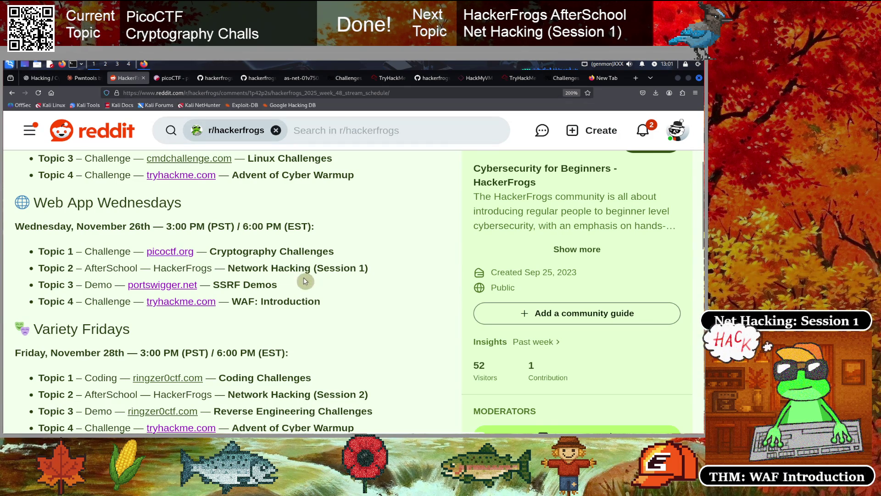
left_click_drag(215, 268, 373, 274)
left_click(256, 280)
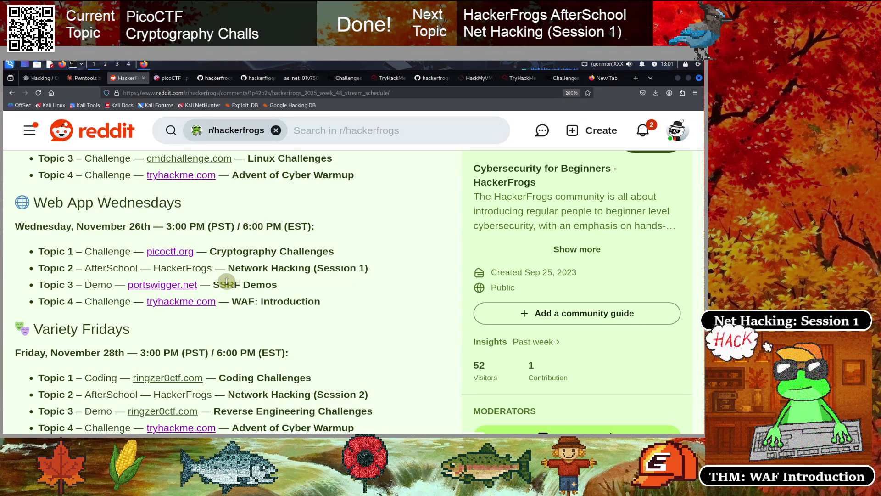
left_click_drag(39, 270, 374, 270)
left_click(50, 285)
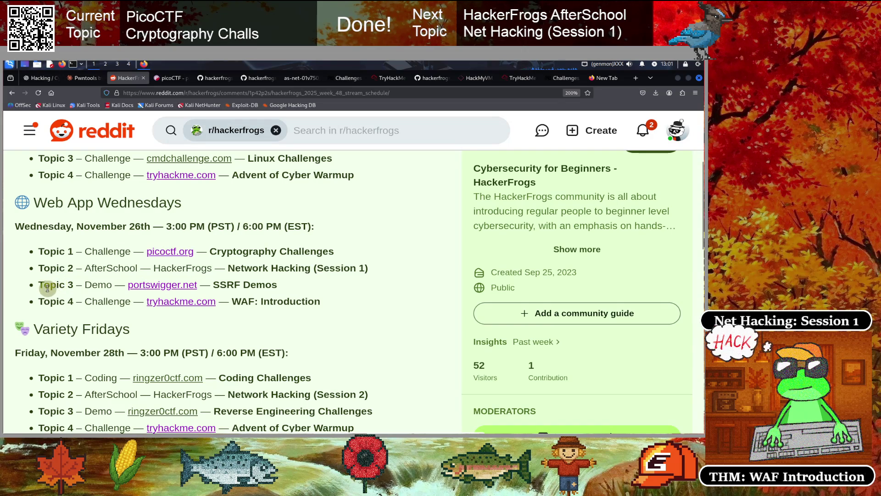
left_click_drag(48, 285, 286, 285)
left_click(94, 301)
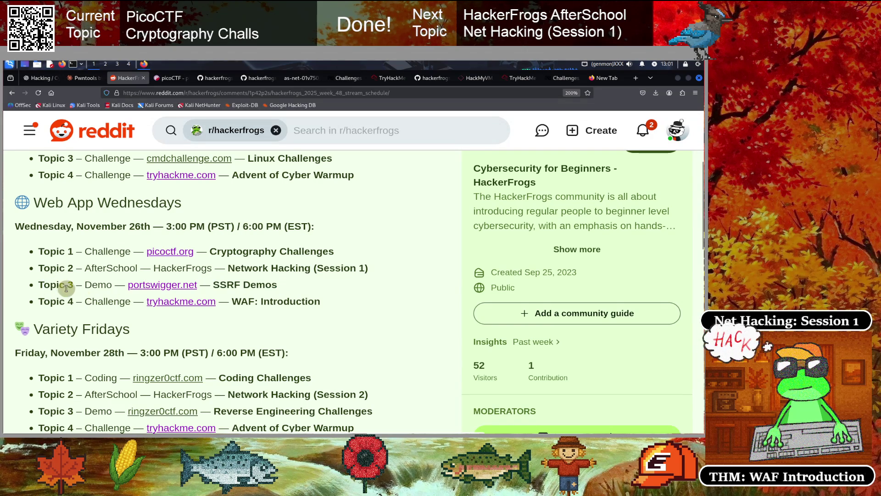
left_click_drag(67, 284, 271, 285)
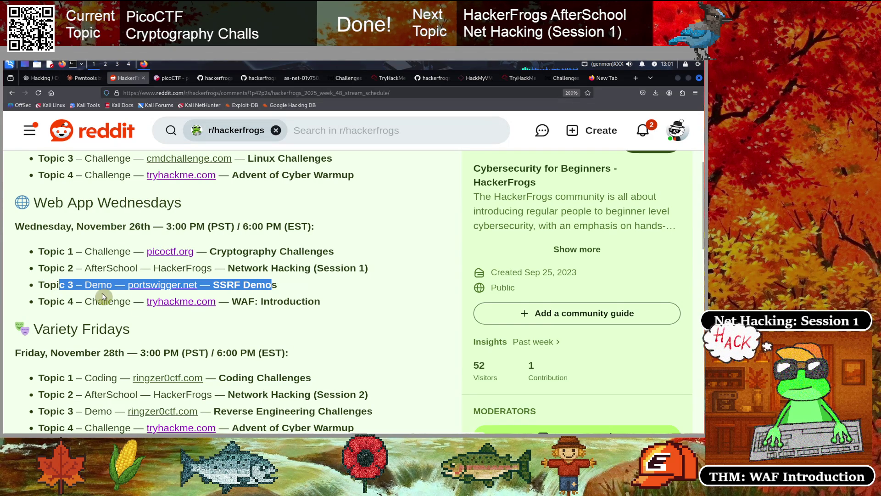
left_click(50, 285)
left_click_drag(51, 284, 265, 285)
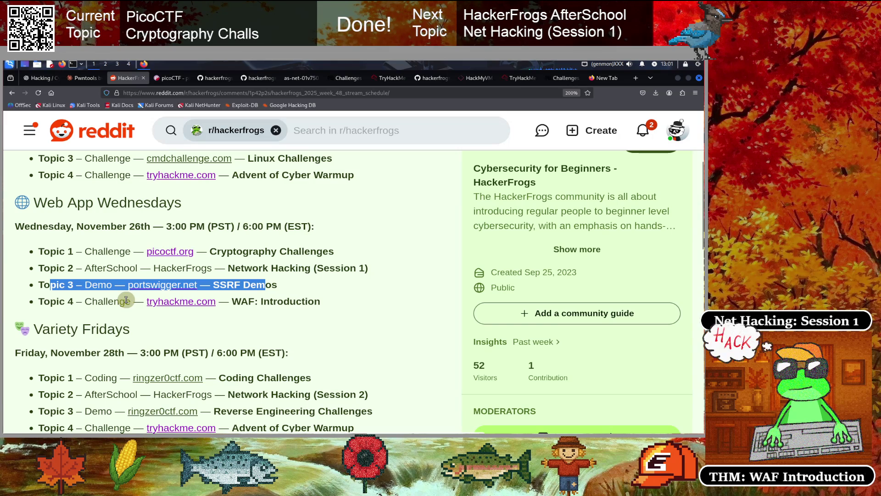
left_click(124, 301)
left_click_drag(282, 287, 60, 285)
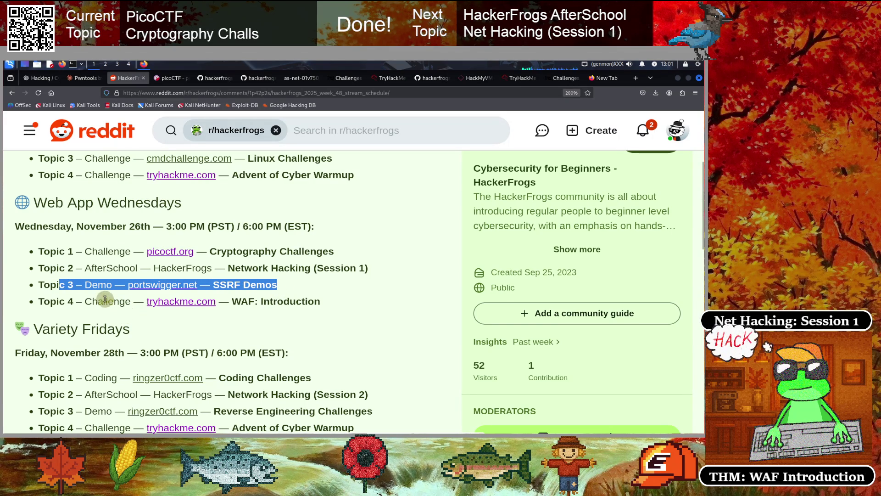
left_click(66, 282)
left_click(278, 285, "shift")
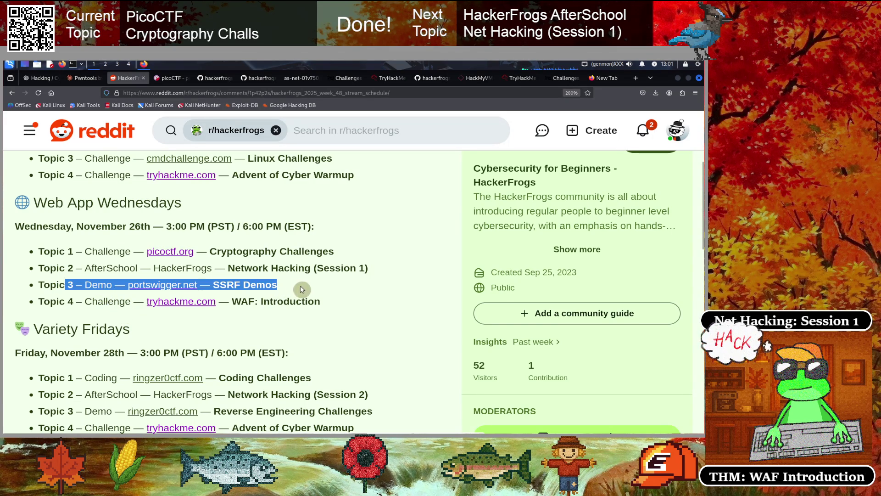
left_click(88, 302)
left_click_drag(57, 303, 330, 304)
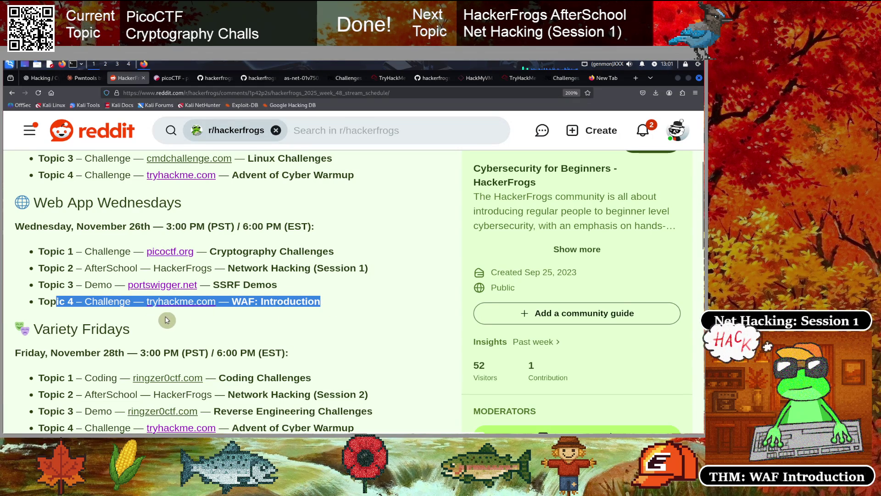
left_click(248, 308)
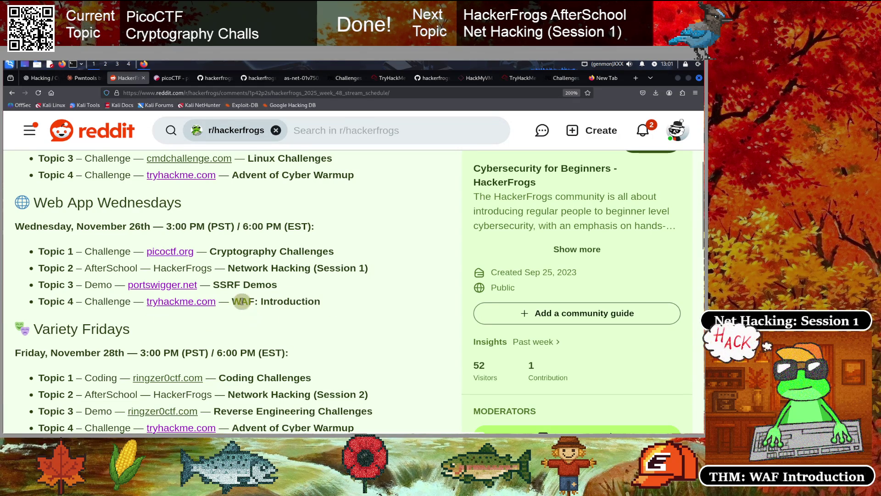
left_click_drag(232, 301, 255, 302)
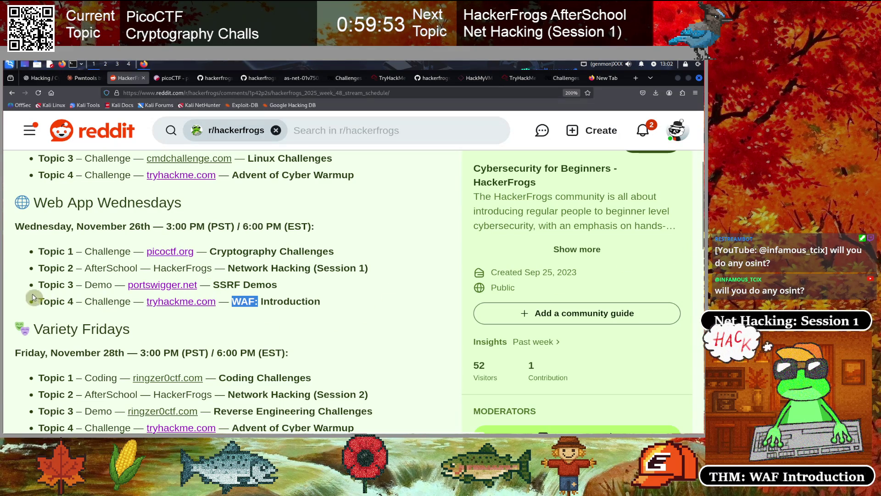
left_click(9, 276)
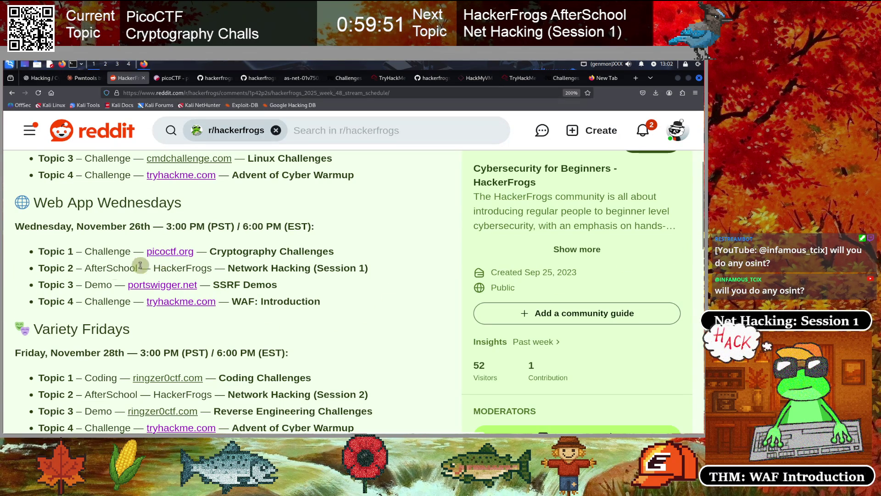
scroll(125, 257, "down", 2)
scroll(127, 260, "up", 4)
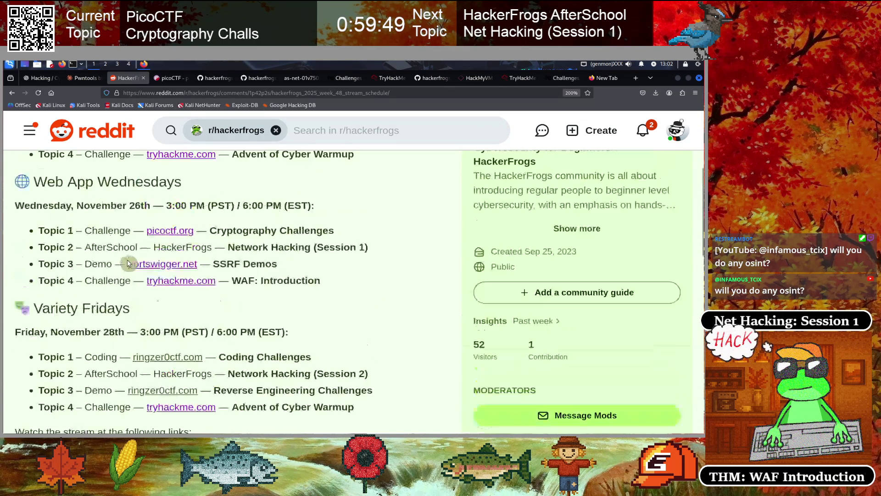
scroll(129, 263, "down", 3)
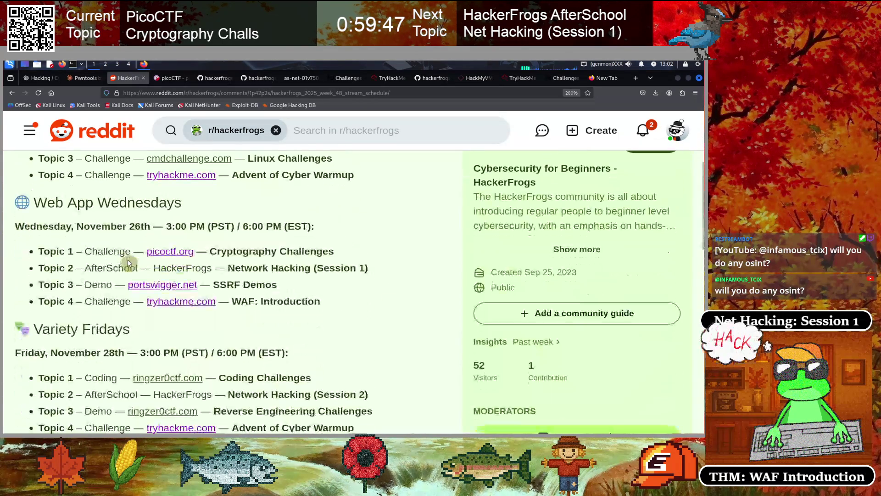
scroll(131, 291, "up", 1)
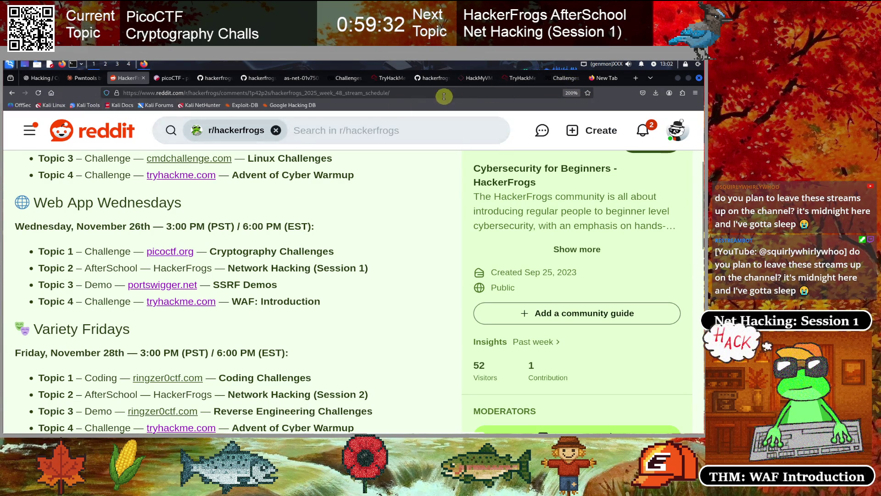
left_click(557, 86)
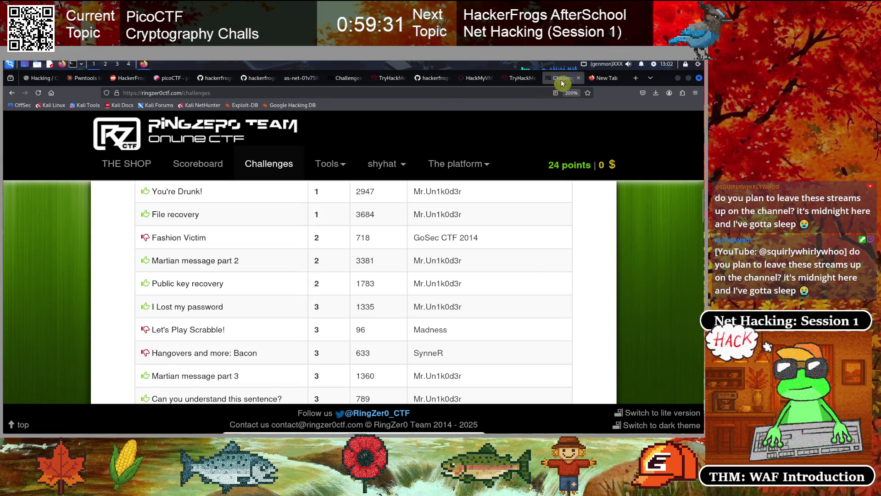
Move the RingZer0 challenges tab beside the Reddit tab and select the ringzer0ctf.com domain.
mouse_move(476, 84)
left_mouse_down()
mouse_move(124, 84)
mouse_move(186, 85)
left_mouse_up()
left_click(197, 93)
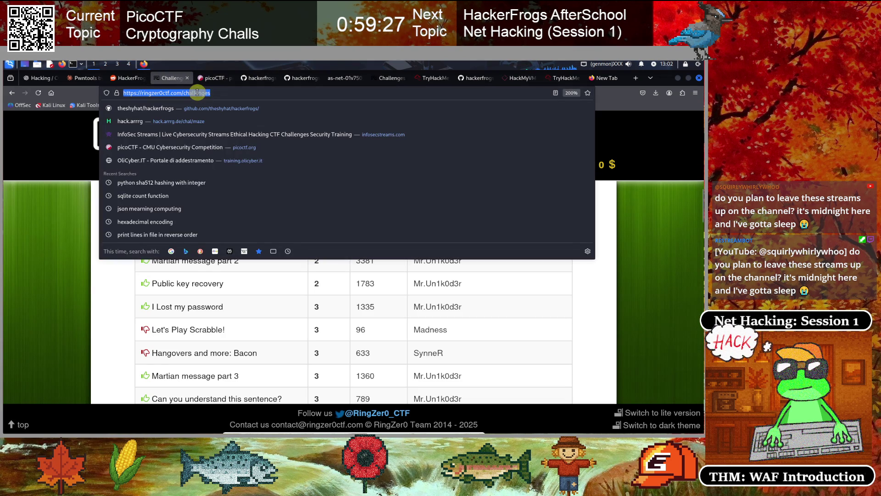
key("Home")
key("shift+Right")
key("shift+Right")
key("shift+Right")
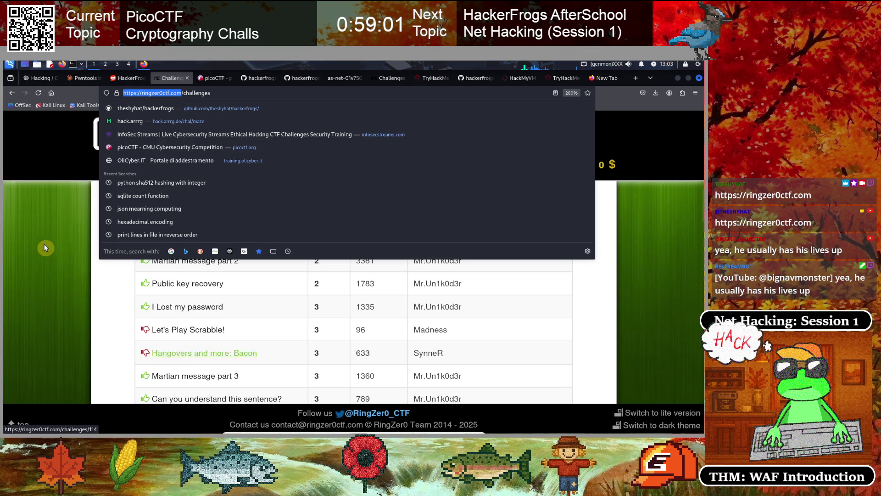
left_click(107, 304)
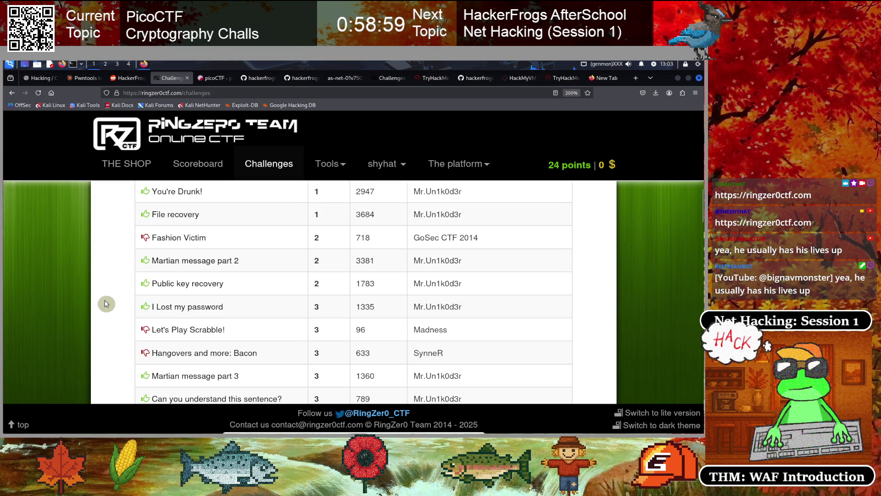
scroll(107, 303, "up", 6)
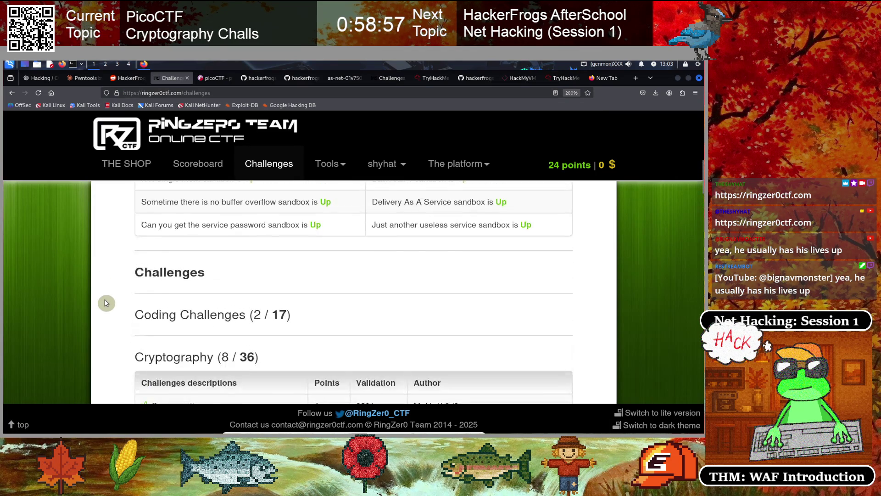
scroll(107, 303, "down", 2)
scroll(106, 303, "down", 3)
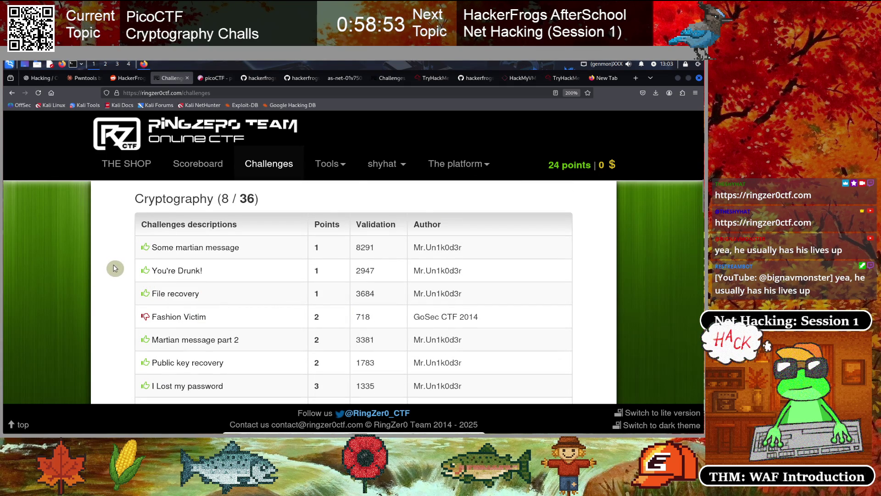
scroll(115, 268, "down", 2)
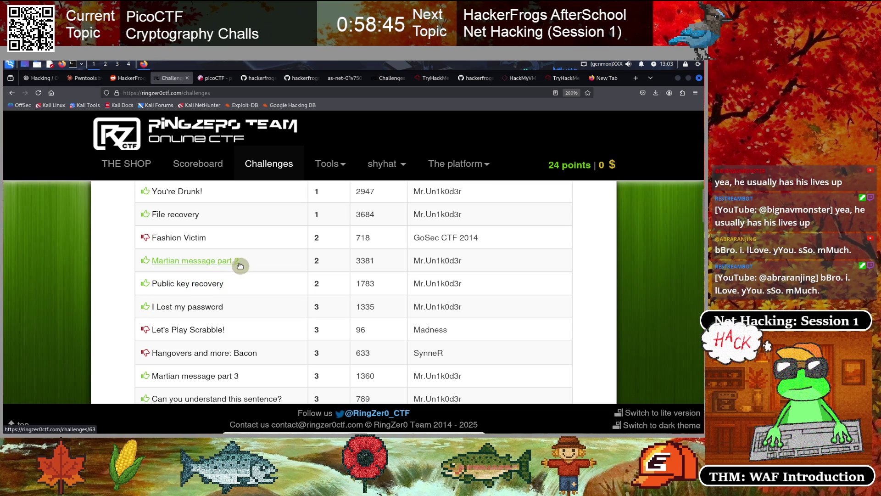
scroll(321, 266, "up", 2)
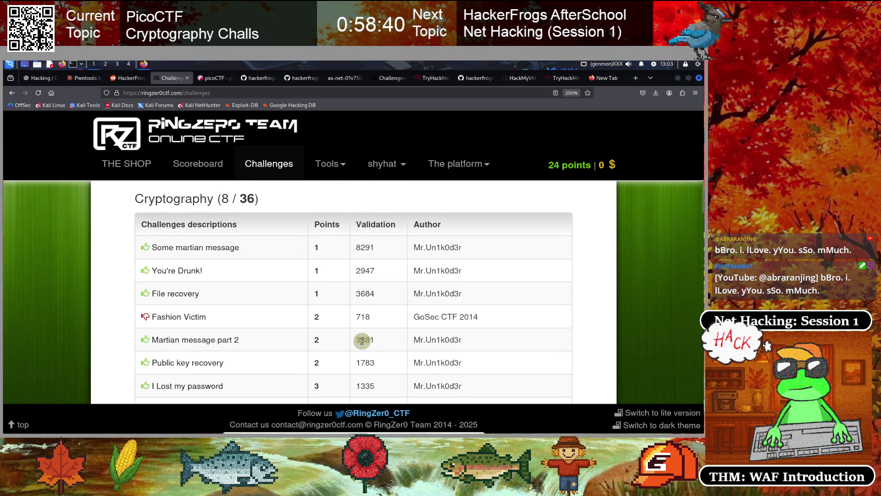
double_click(356, 252)
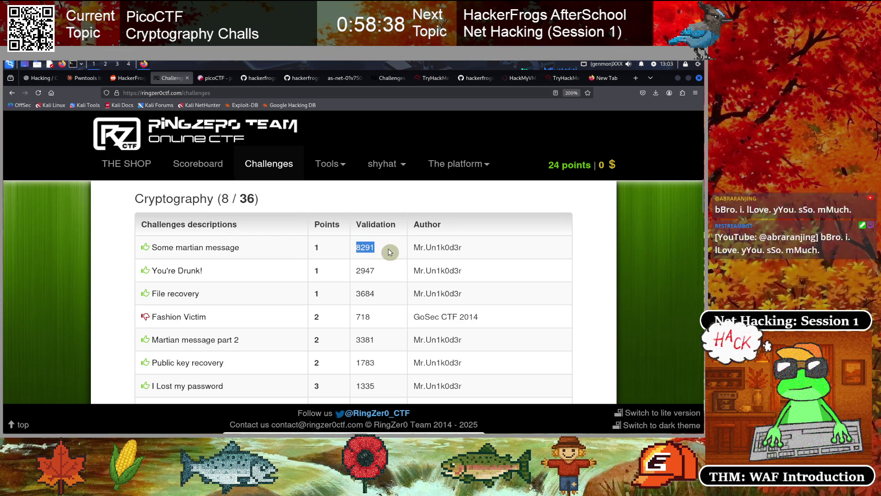
scroll(349, 280, "down", 3)
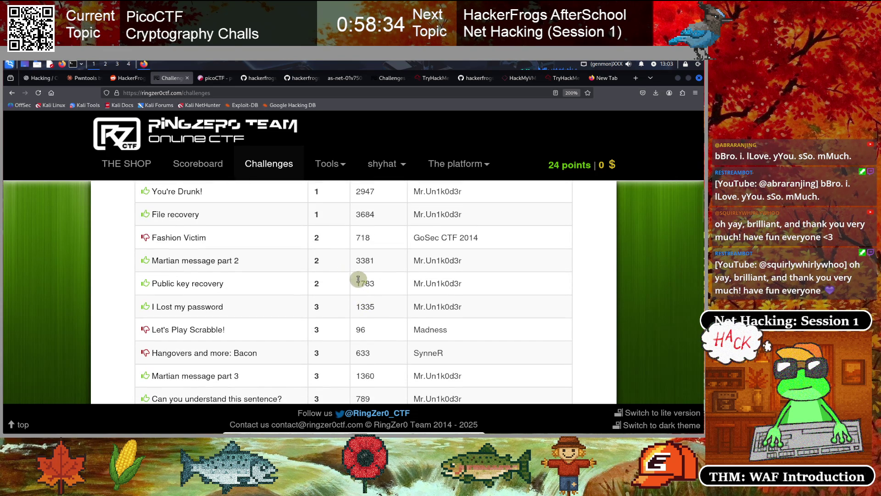
left_click_drag(354, 265, 382, 265)
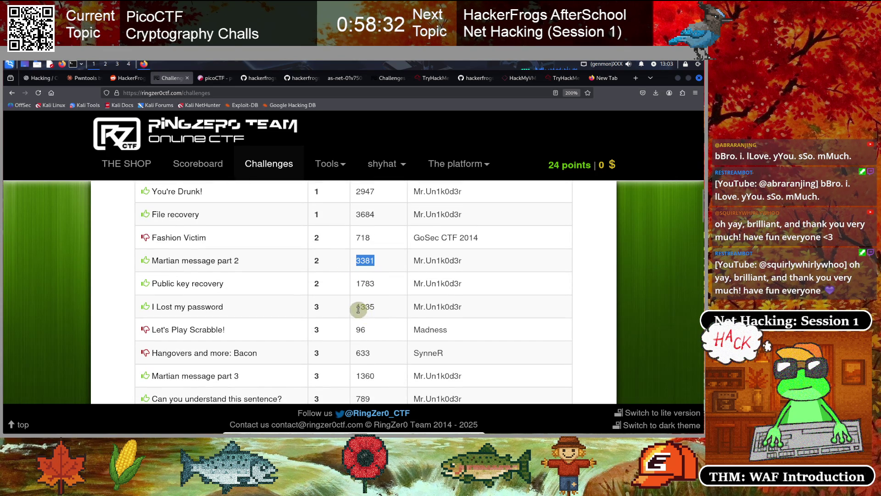
scroll(357, 307, "down", 3)
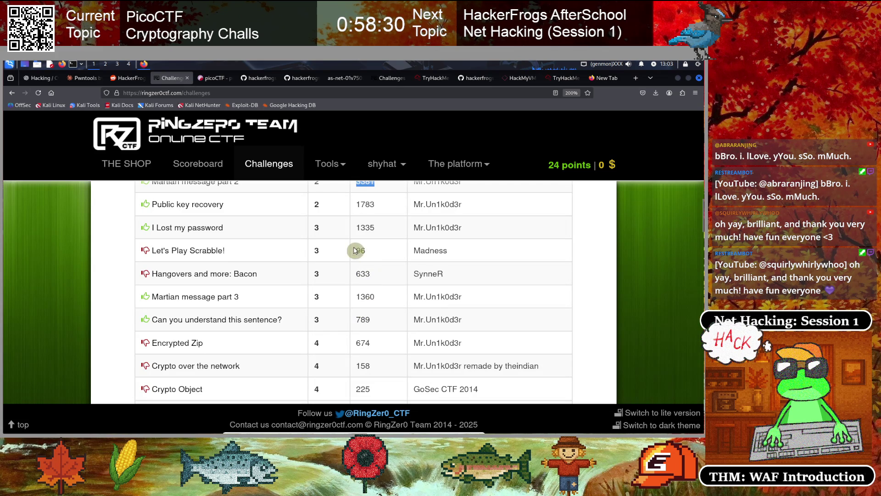
left_click_drag(351, 250, 385, 251)
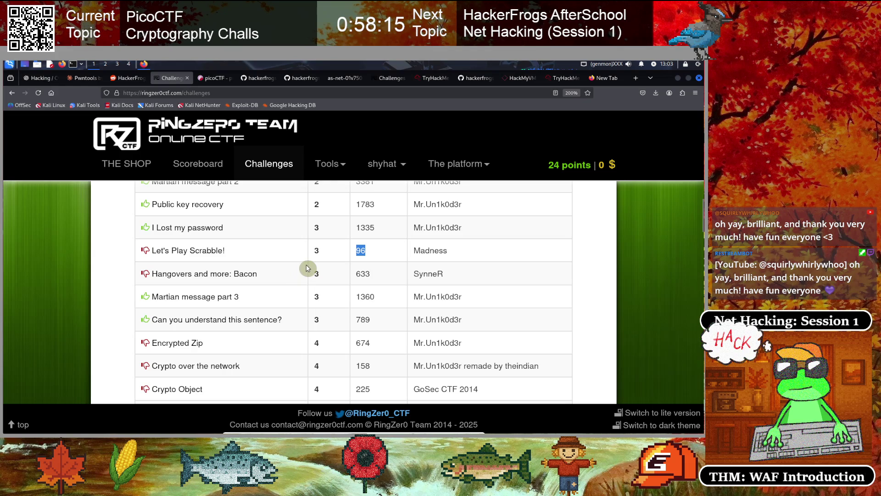
scroll(315, 301, "up", 3)
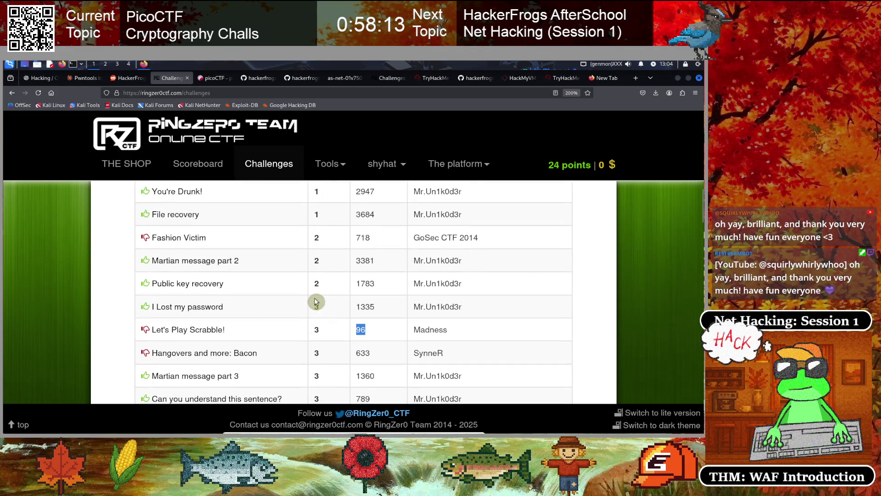
scroll(316, 298, "up", 3)
scroll(315, 299, "down", 3)
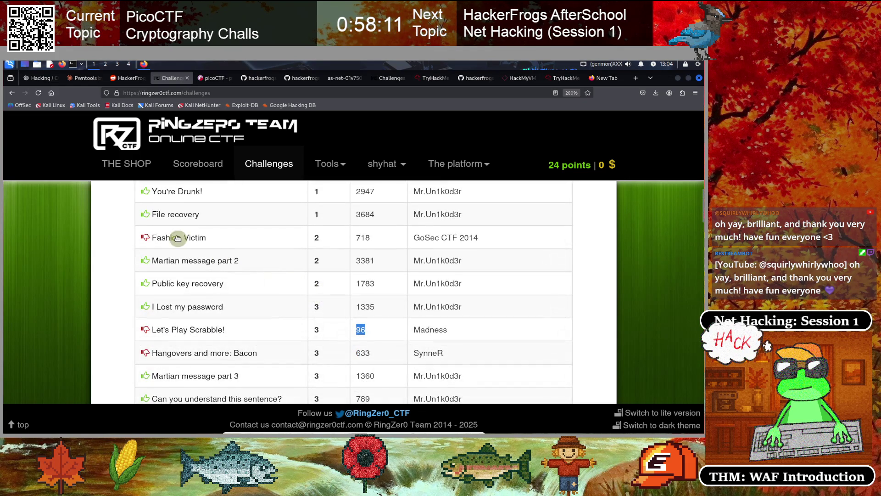
left_click(162, 239)
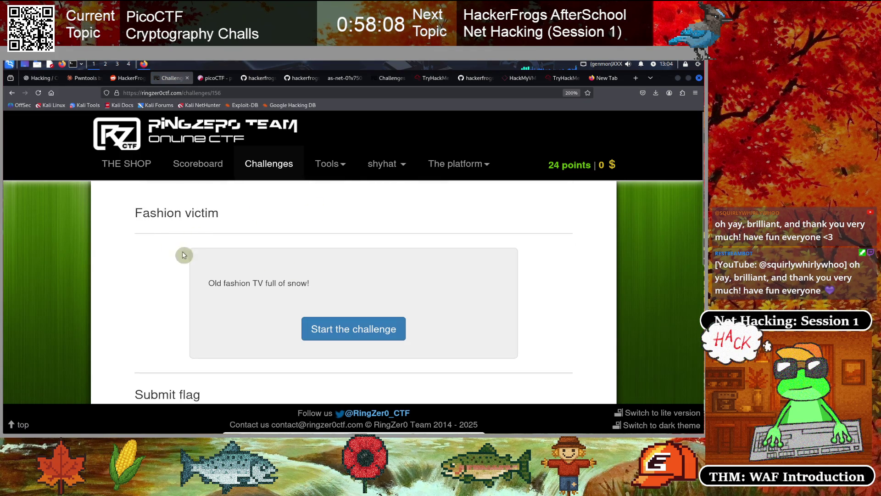
Copy the Fashion victim challenge address and reposition the GitHub hackerfrogs notes tab.
left_click(199, 91)
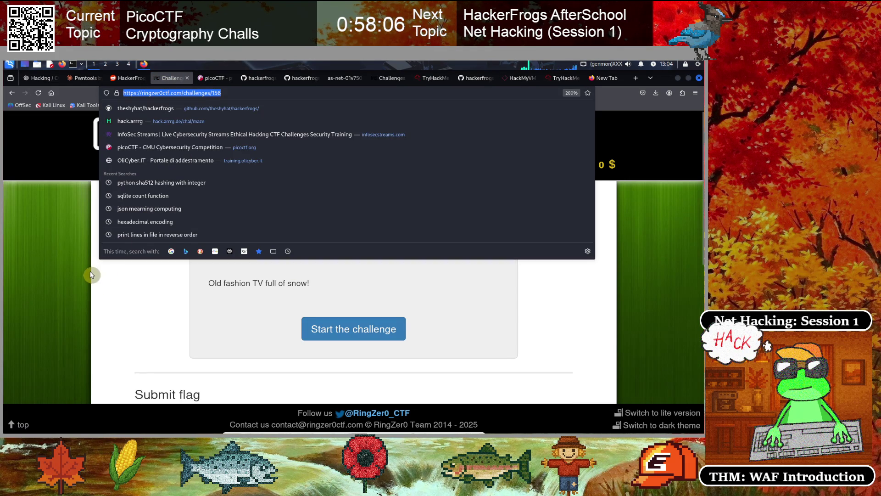
left_click(111, 288)
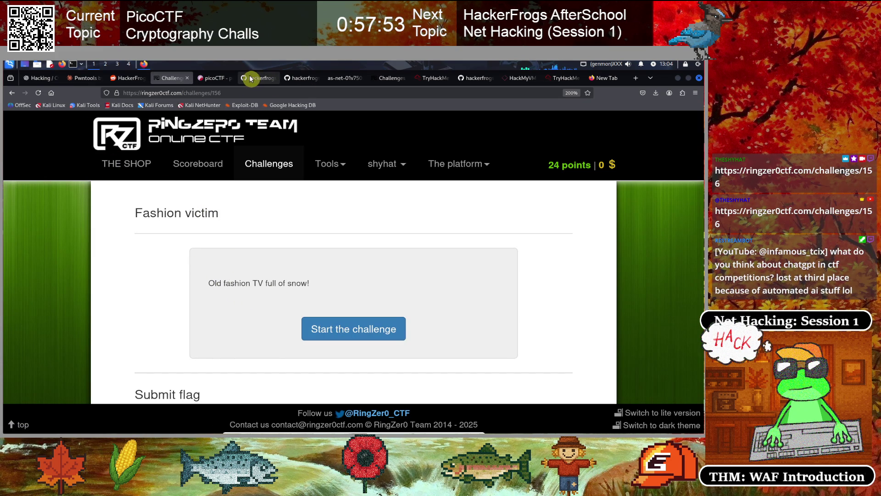
left_click_drag(248, 78, 206, 78)
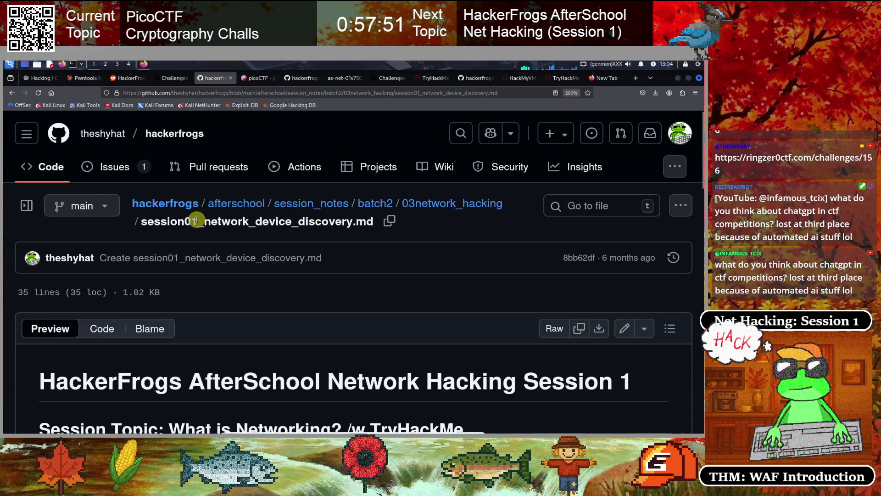
Open the hackerfrogs repository root in a new tab placed before the notes tab.
right_click(166, 208)
left_click(165, 212)
left_click_drag(248, 79, 209, 79)
scroll(106, 338, "down", 3)
scroll(106, 337, "down", 3)
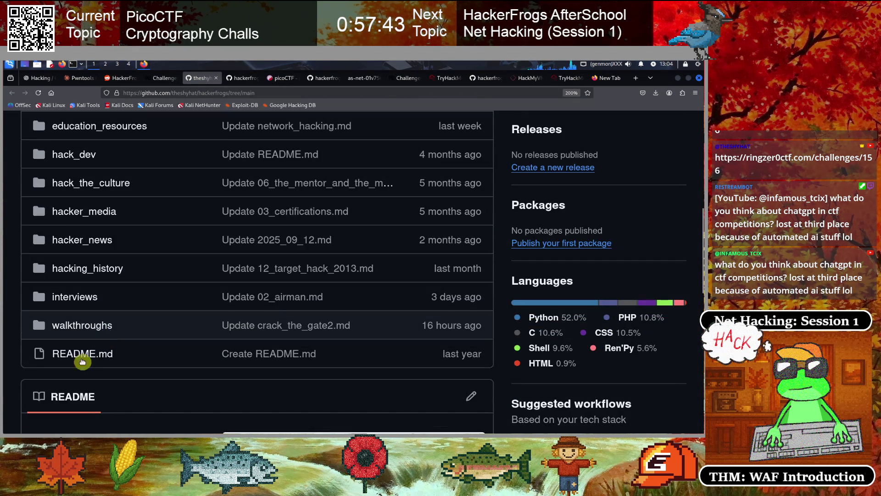
Navigate into walkthroughs > ringzero > cryptography to list the existing write-ups.
left_click(85, 324)
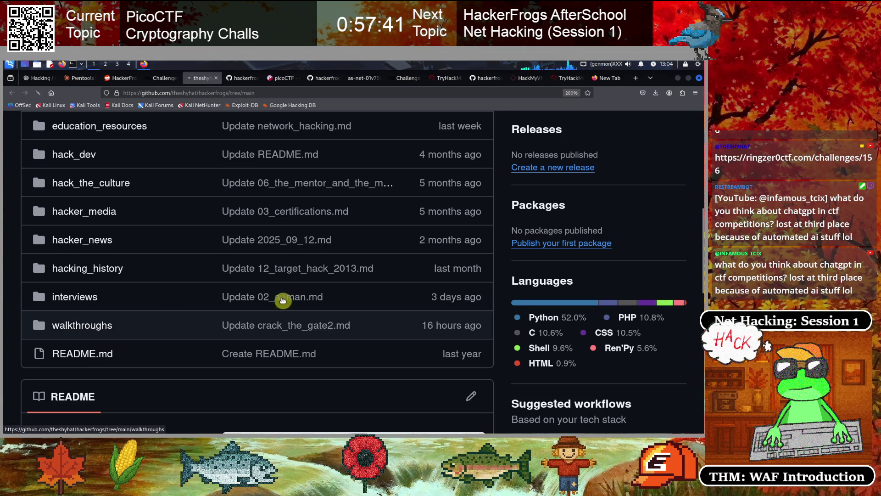
scroll(142, 330, "down", 2)
scroll(138, 325, "down", 7)
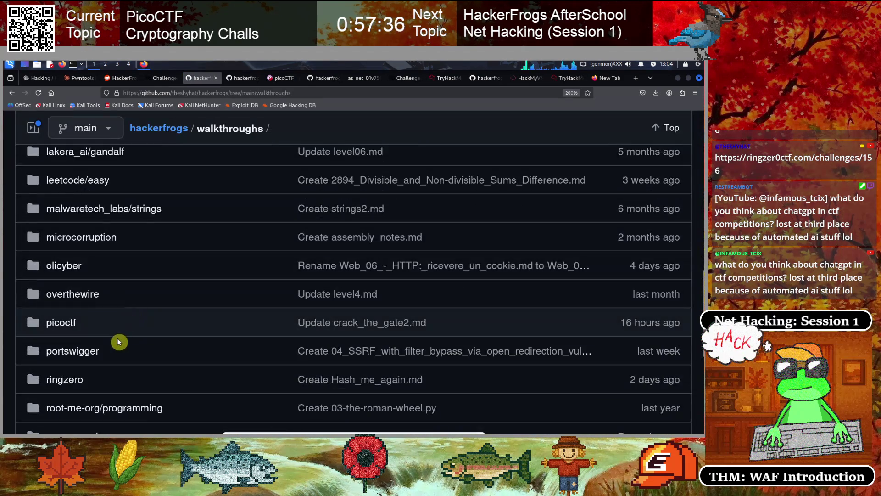
scroll(121, 334, "down", 2)
left_click(242, 93)
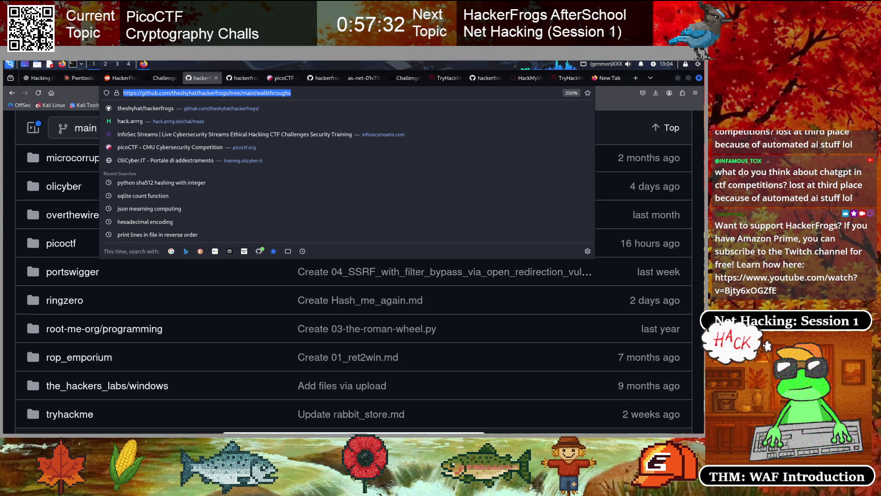
left_click(65, 309)
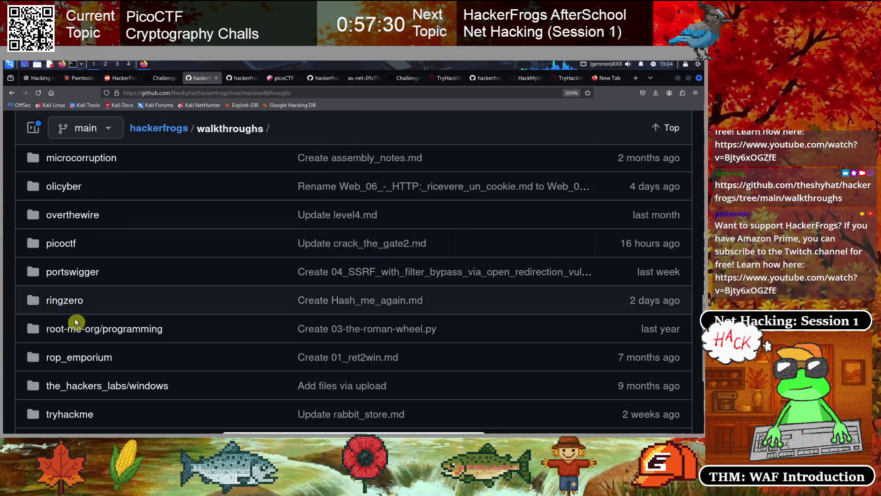
left_click(65, 301)
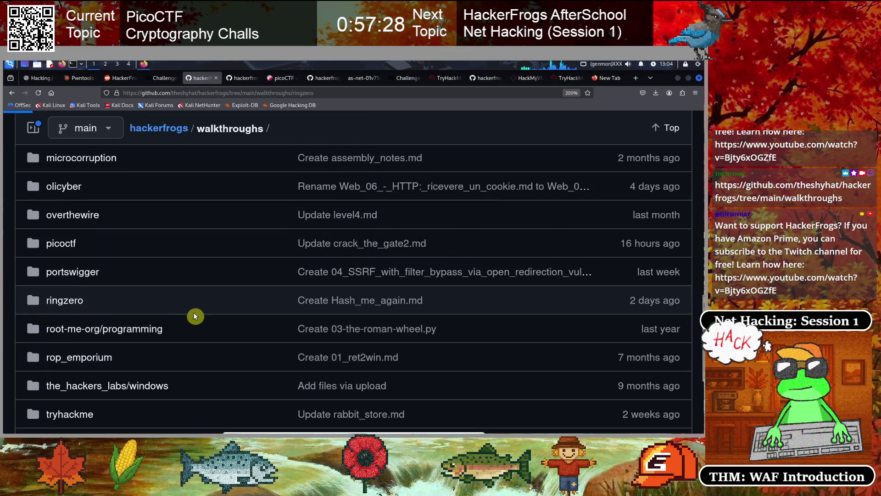
left_click(120, 348)
scroll(173, 313, "down", 2)
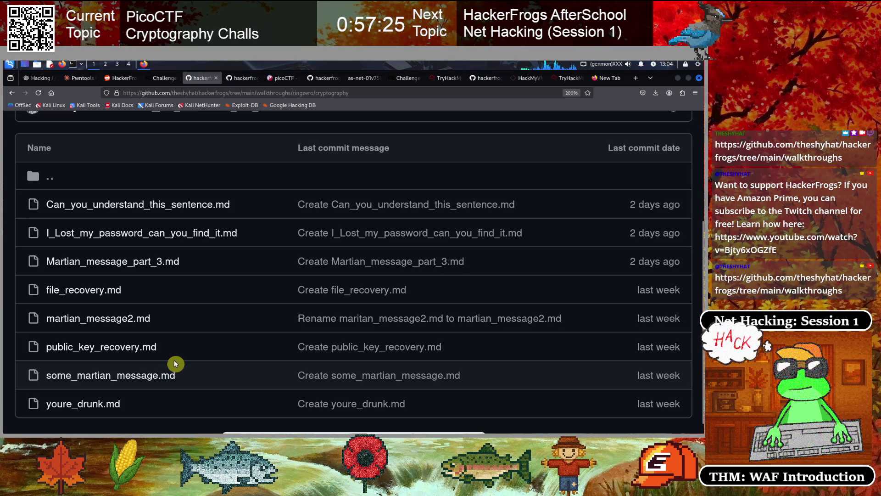
scroll(175, 361, "up", 3)
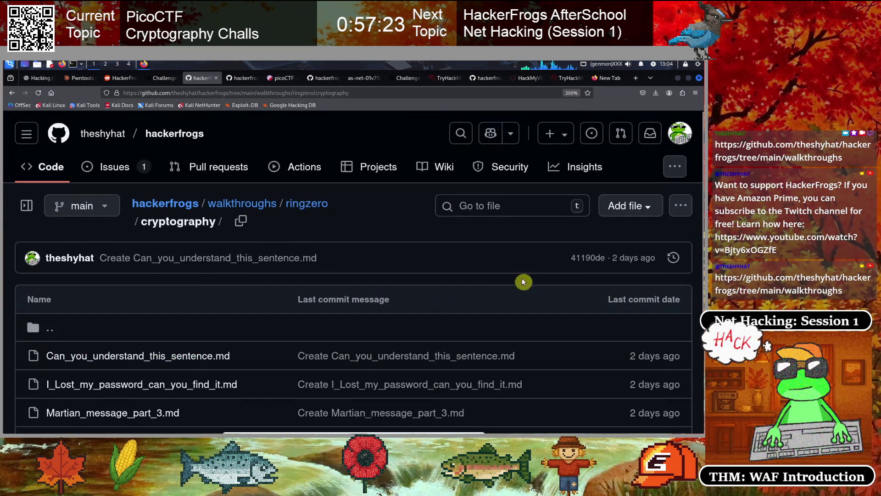
Create a new file named Fashion_victim.md in the cryptography folder using the challenge title.
left_click(613, 212)
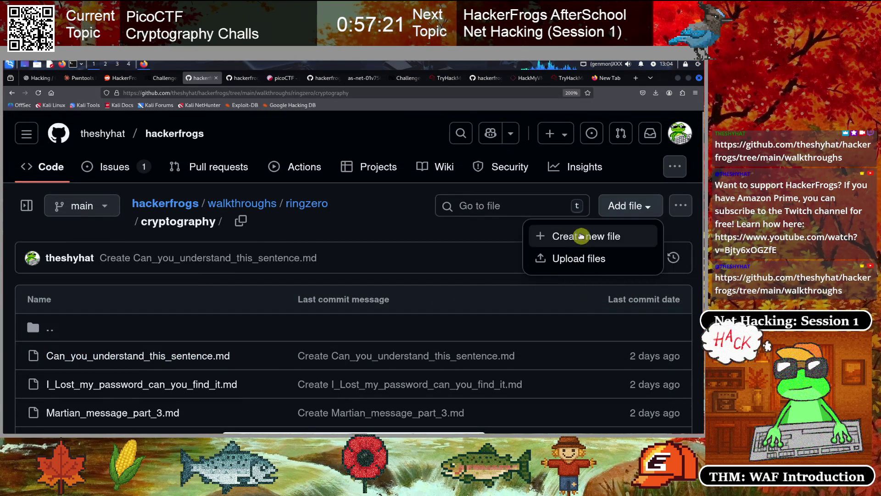
left_click(586, 236)
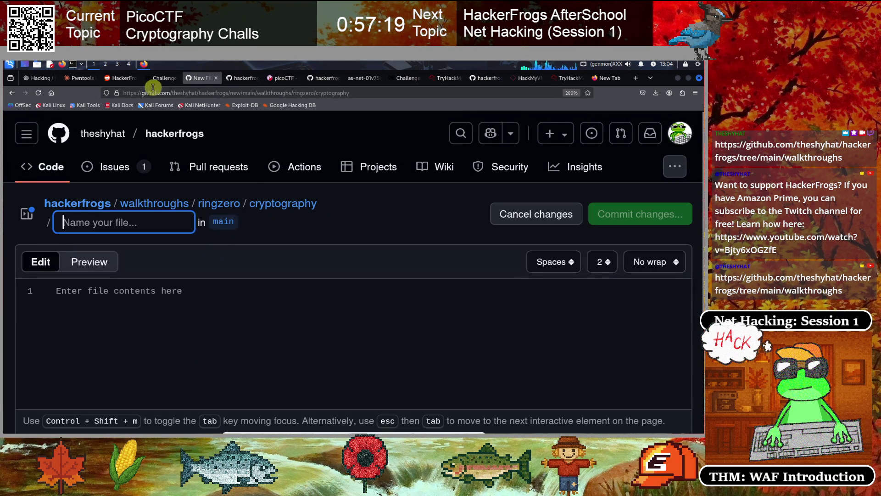
left_click(162, 78)
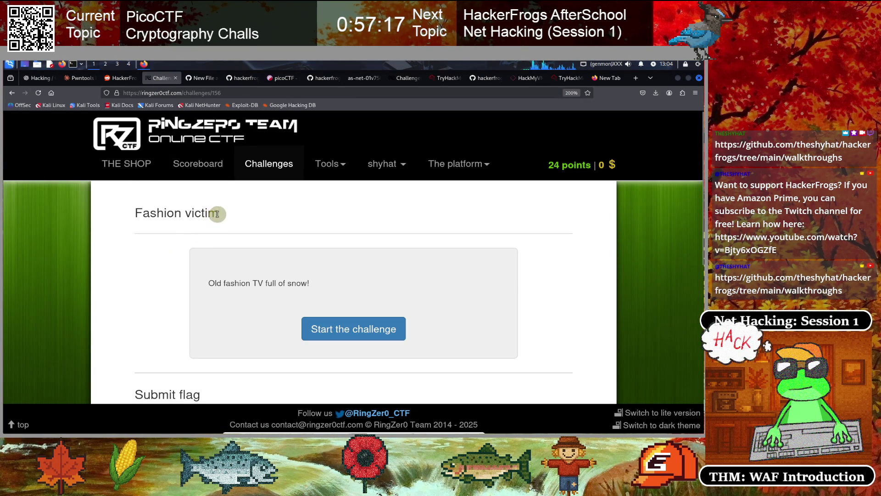
left_click_drag(217, 214, 131, 213)
key("ctrl+c")
left_click(198, 78)
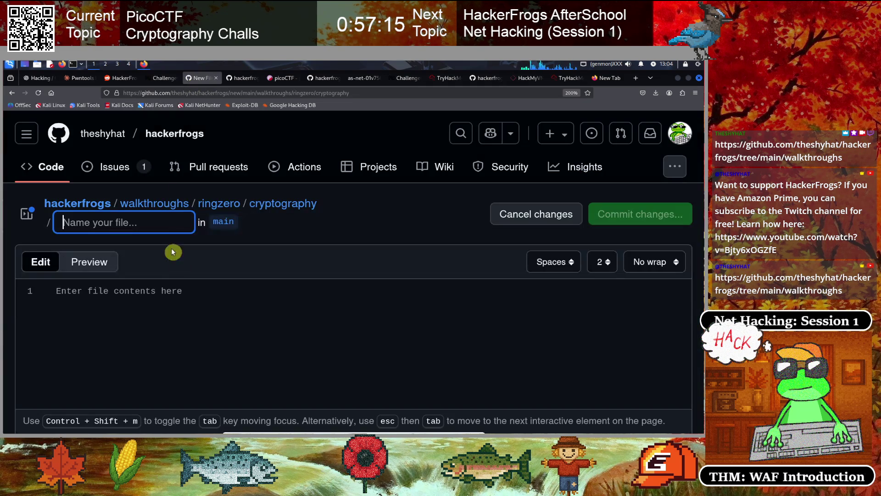
key("ctrl+v")
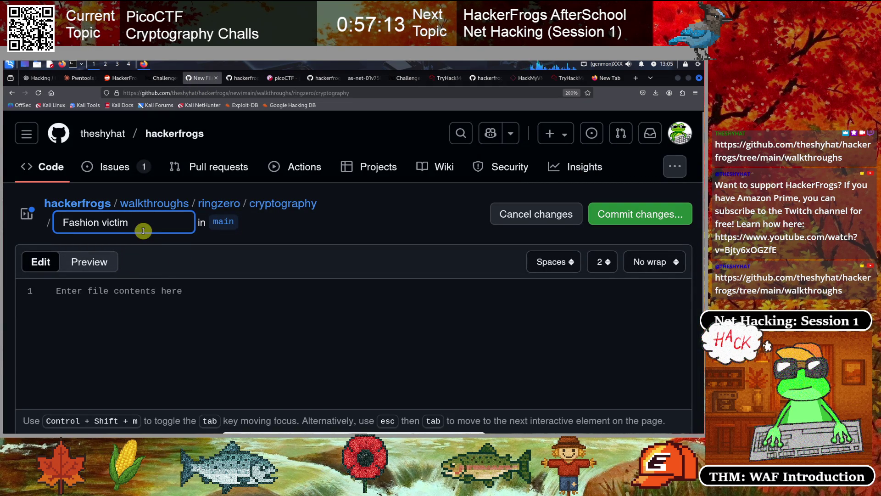
type("md")
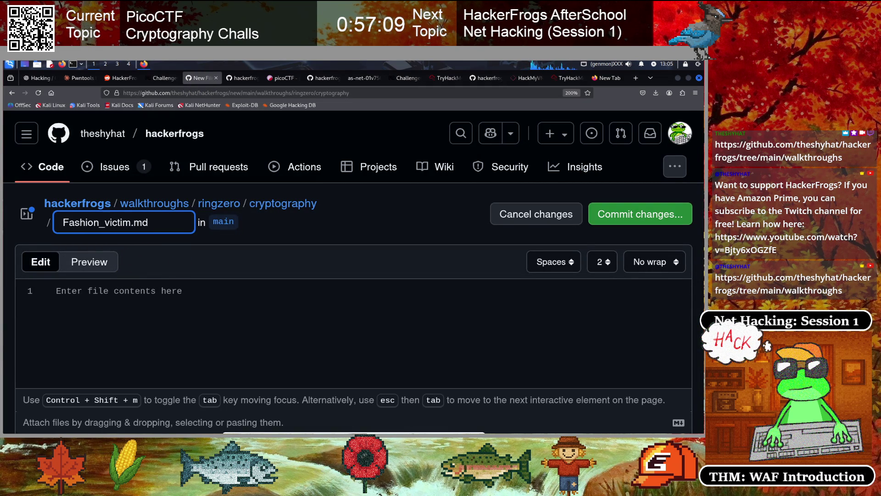
Write the URL, Concept and Method of solve headings in the file.
left_click(113, 315)
type("#")
key("Return")
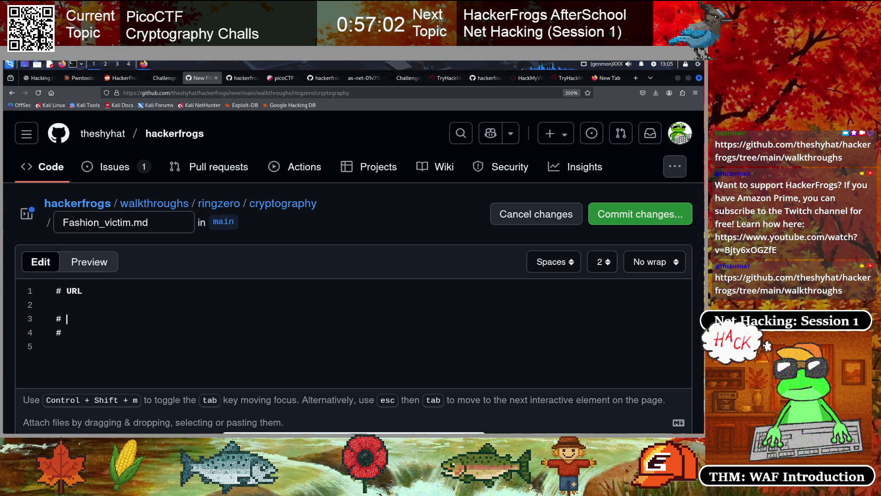
type("Concept")
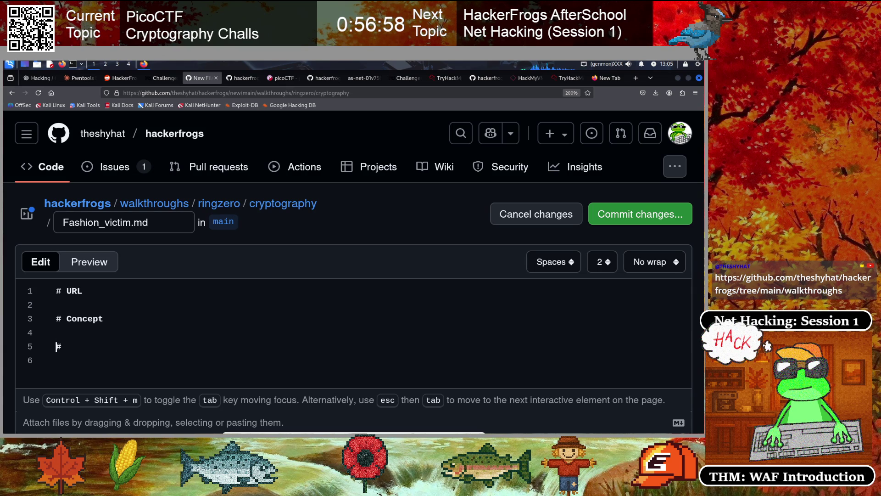
left_click(50, 300)
scroll(73, 305, "down", 2)
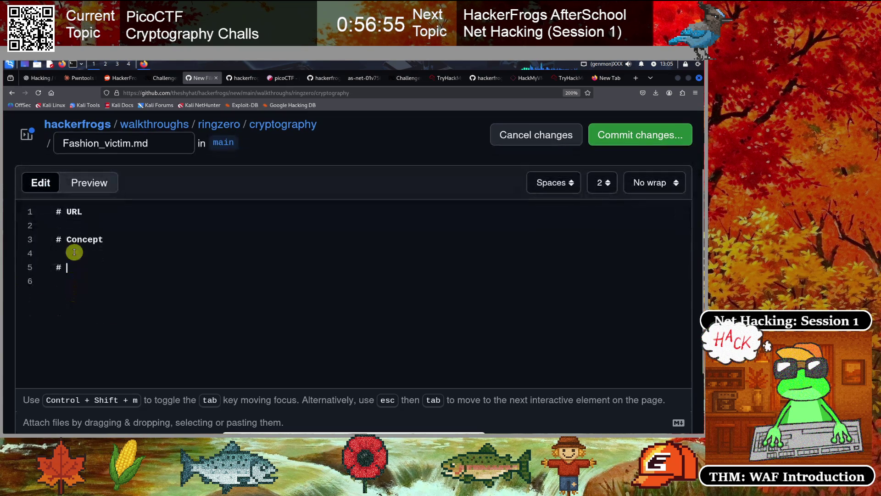
key("Down")
key("Down")
key("Down")
key("End")
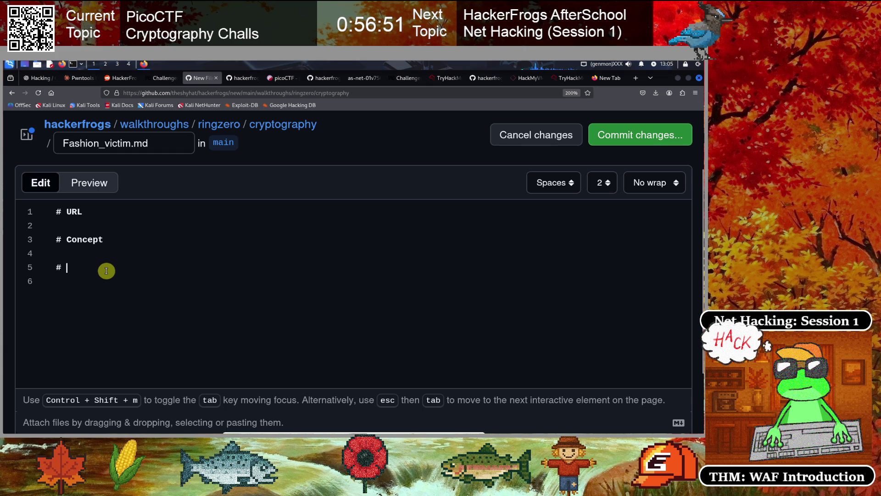
type("Method of solve")
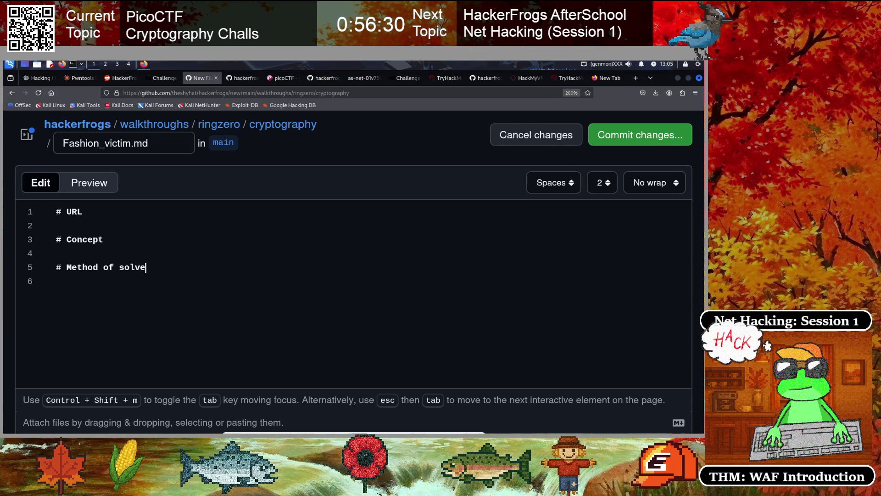
left_click(94, 227)
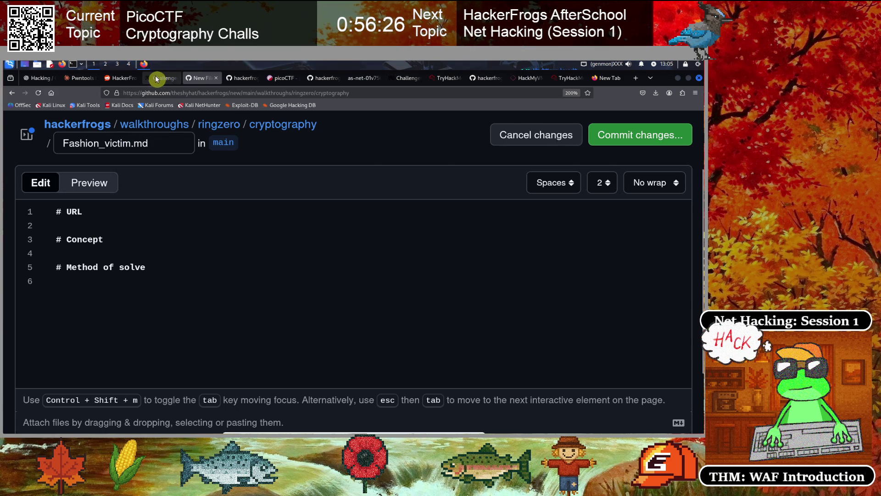
left_click(162, 78)
left_click(217, 93)
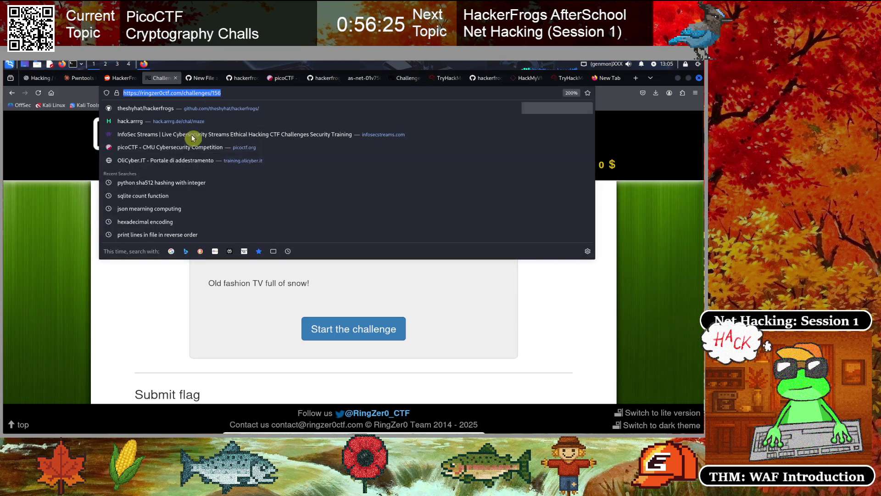
left_click(199, 78)
key("ctrl+v")
Return to the Fashion victim page and bring up options for the Start the challenge link.
left_click(82, 251)
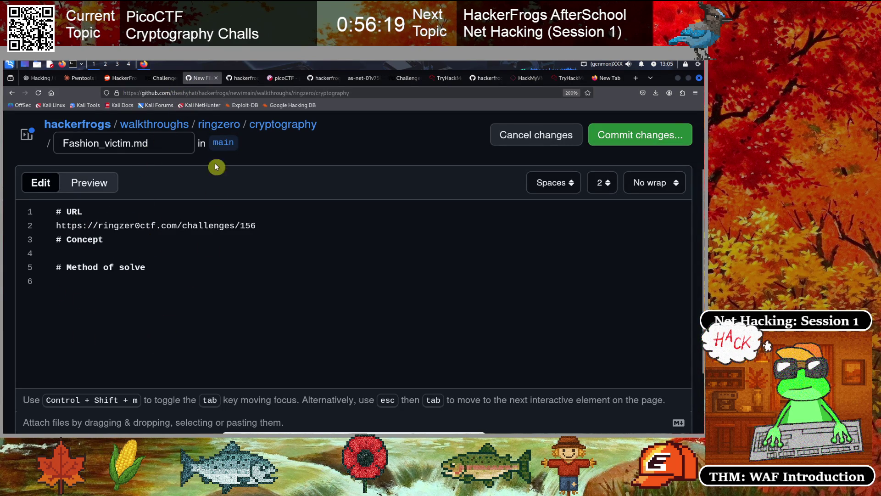
left_click(162, 79)
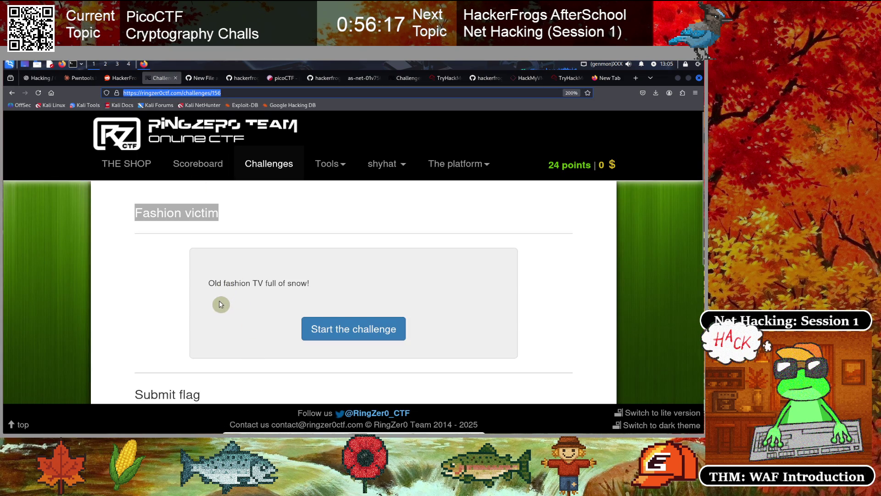
scroll(221, 303, "down", 2)
scroll(253, 295, "up", 2)
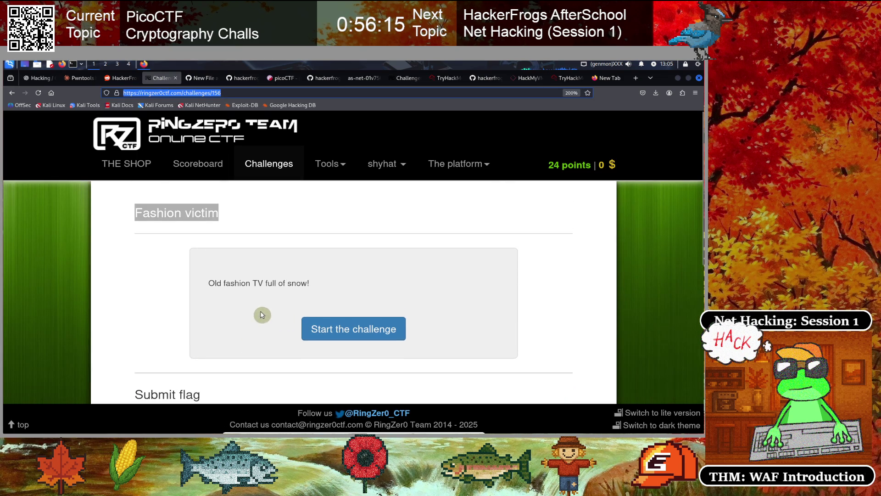
right_click(360, 329)
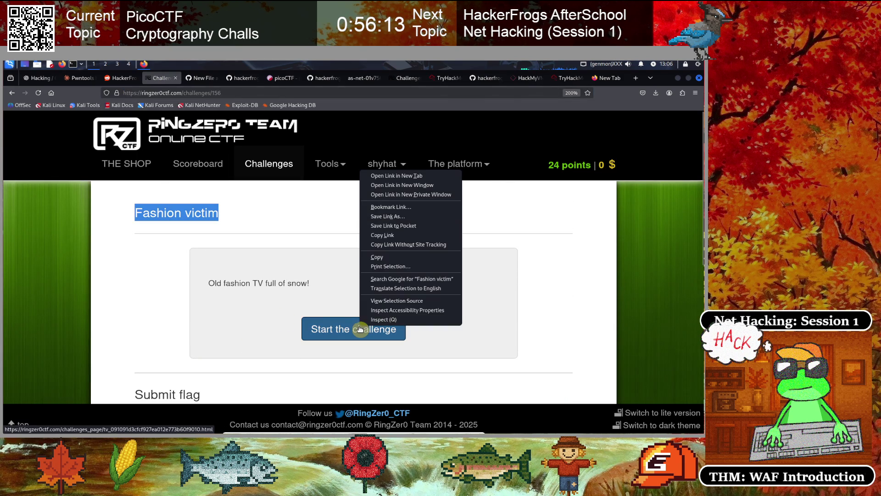
Open the Apple TV challenge page in a new tab and copy its address.
left_click(399, 174)
left_click(189, 78)
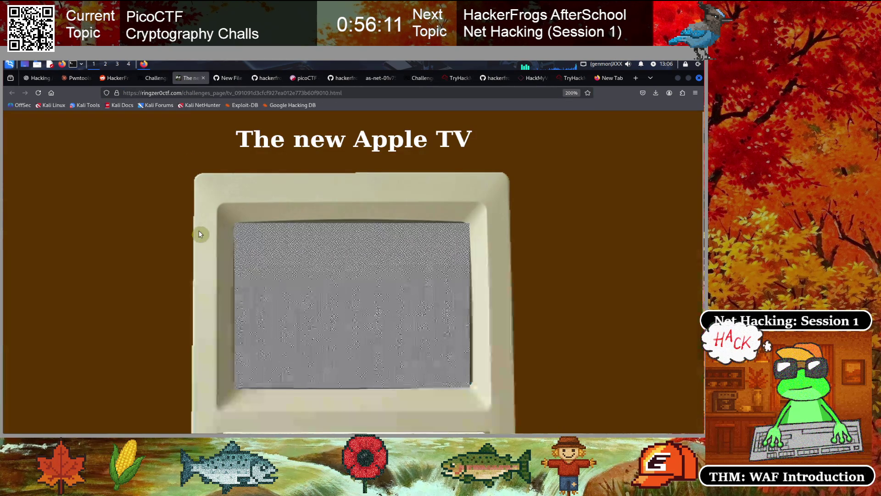
left_click(197, 93)
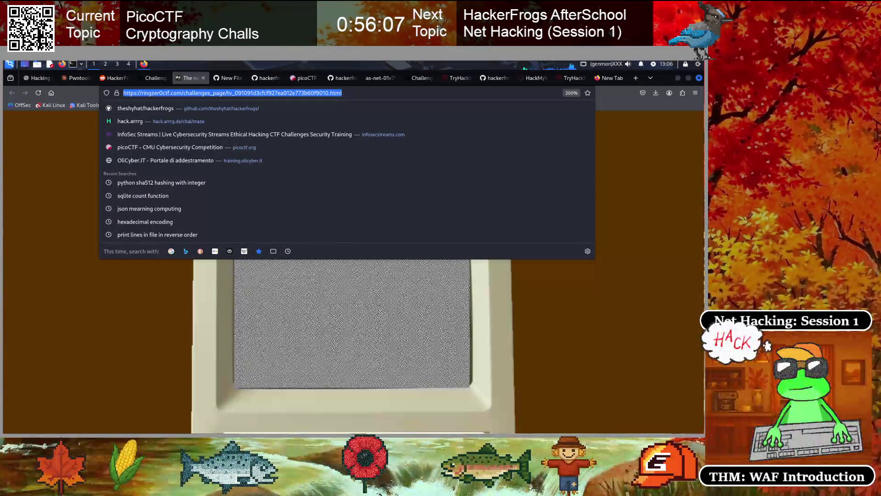
key("ctrl+c")
left_click(398, 424)
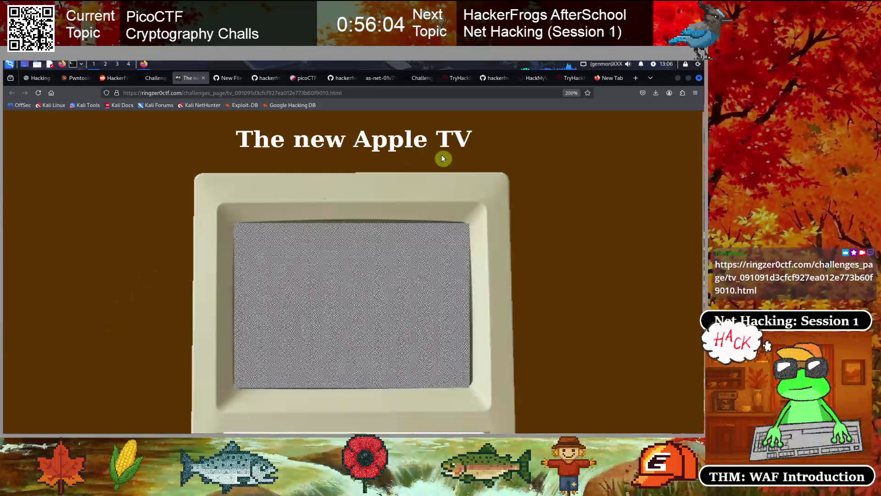
Load the Apple TV page in a private window to test the link, then close it.
left_click(696, 94)
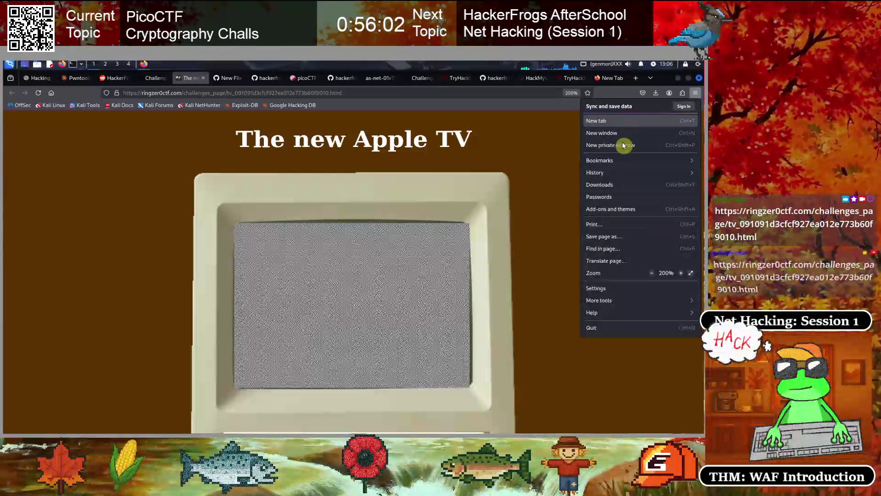
left_click(610, 146)
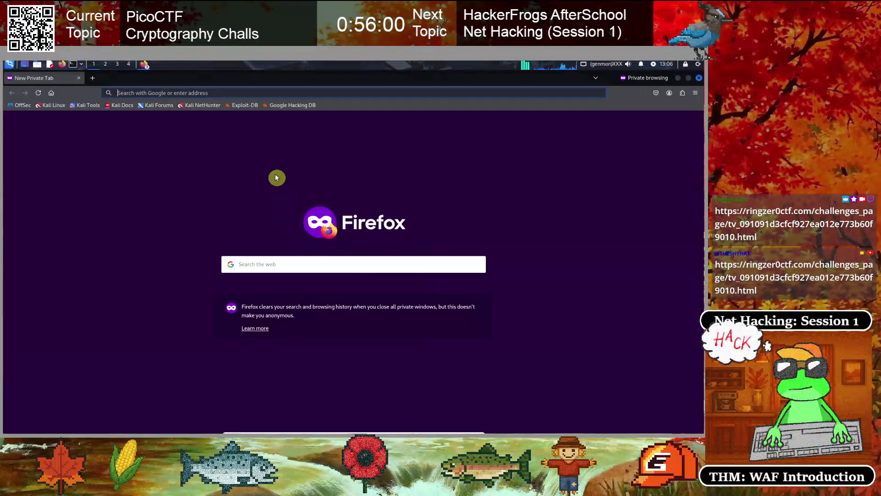
key("ctrl+v")
key("Return")
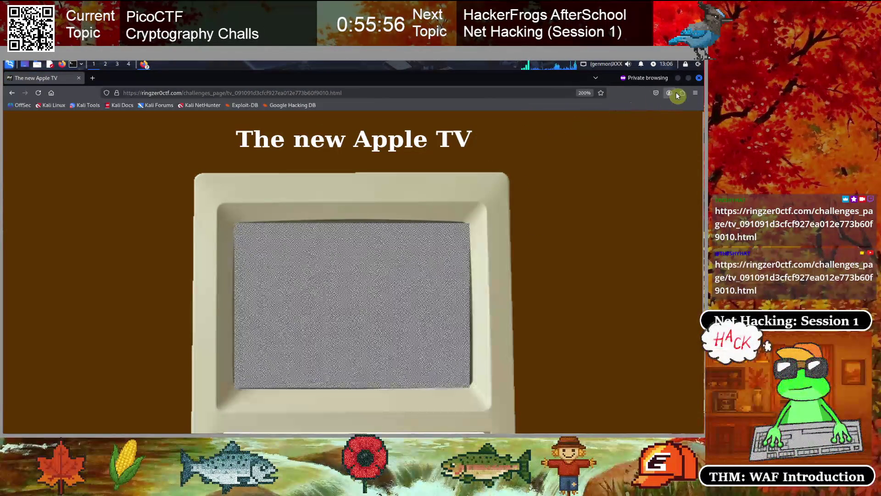
left_click(698, 79)
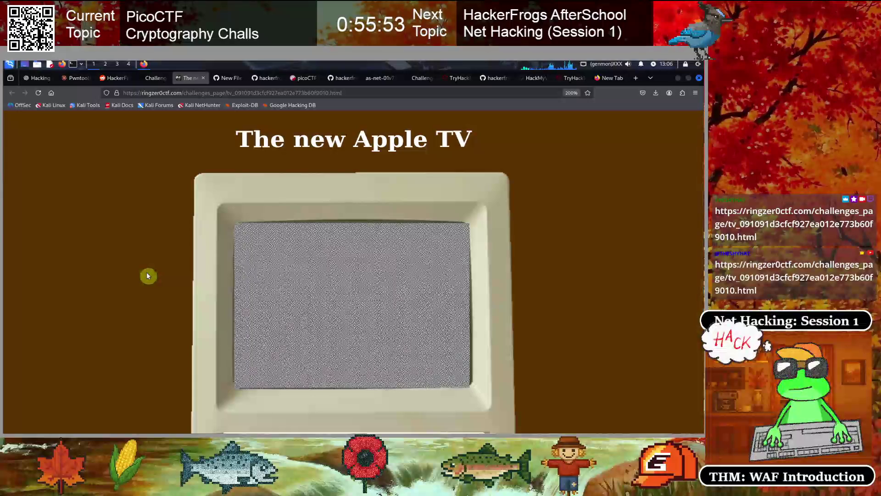
Scroll through the Apple TV page showing the Macintosh with animated static.
scroll(147, 275, "down", 3)
scroll(147, 275, "up", 2)
scroll(424, 270, "up", 2)
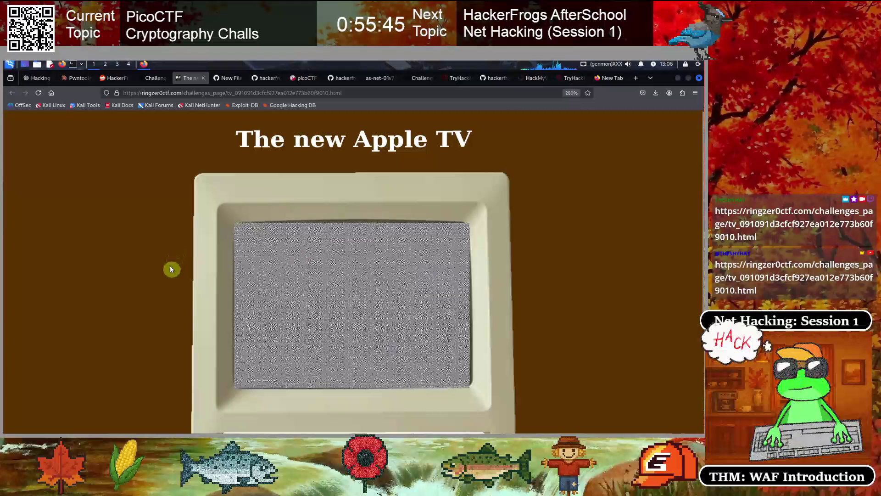
scroll(171, 269, "down", 2)
scroll(171, 269, "down", 2)
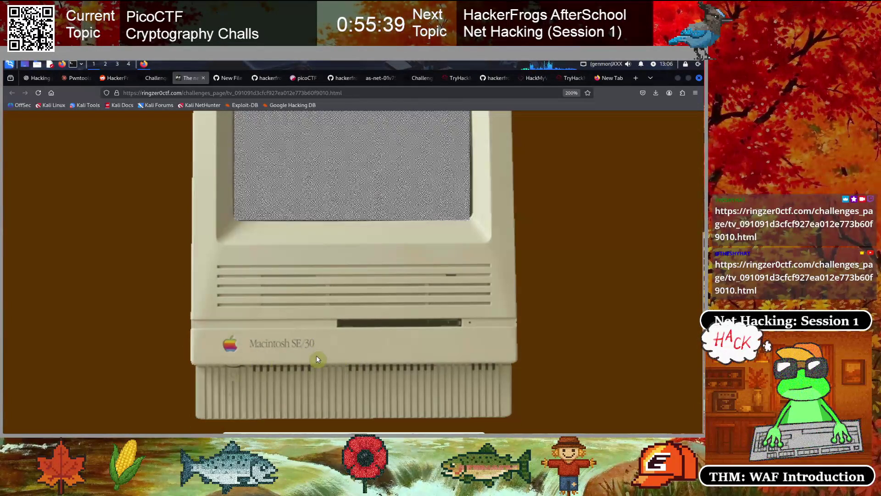
scroll(316, 355, "up", 3)
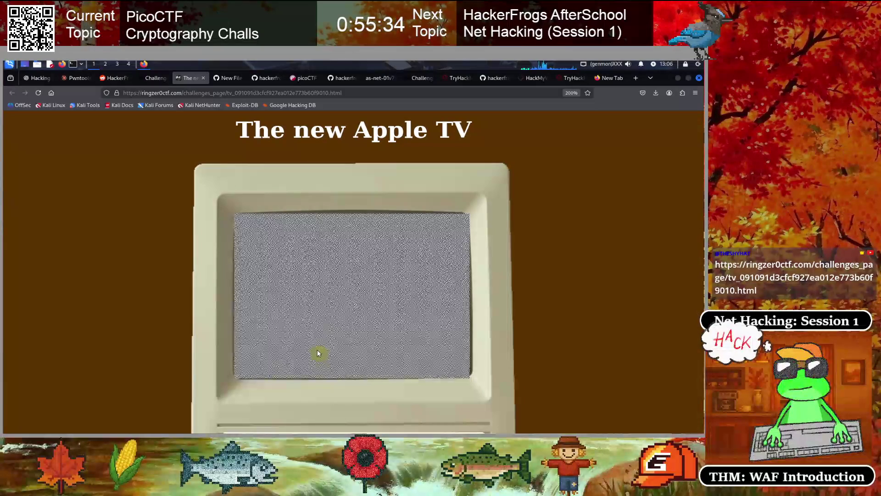
Compare with the Fashion victim description, then view the Apple TV page source zoomed in.
left_click(154, 78)
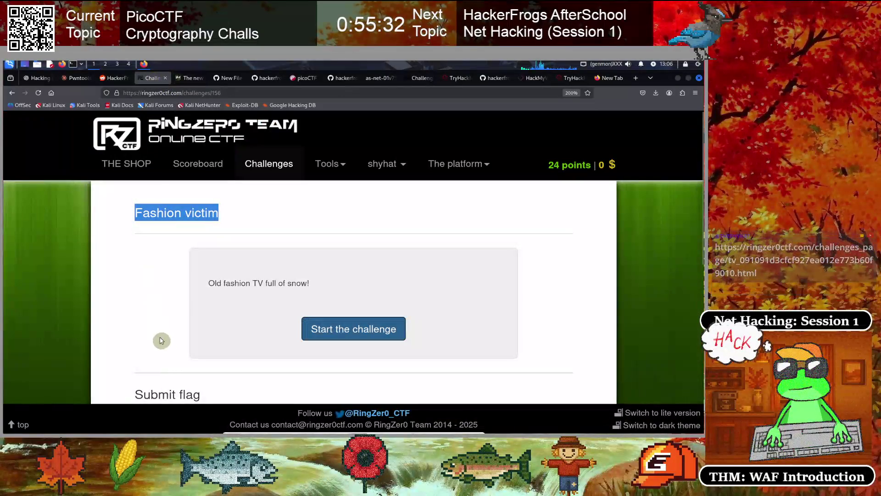
left_click(190, 79)
scroll(210, 300, "down", 3)
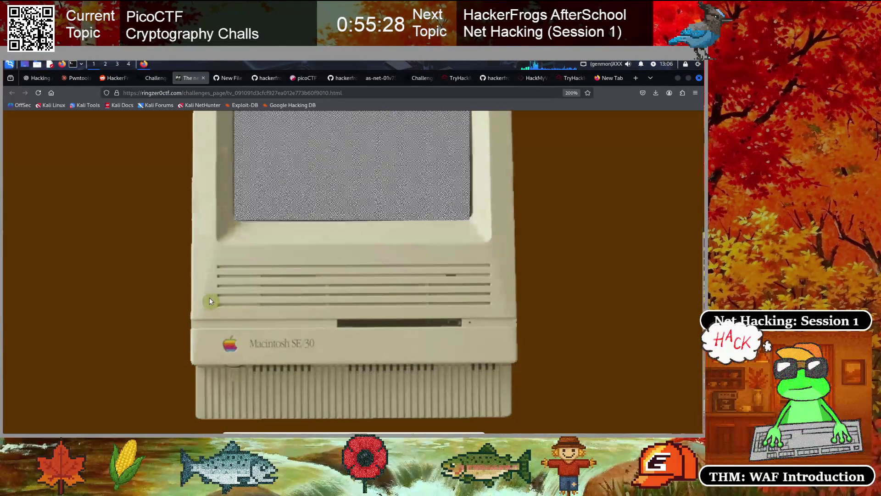
scroll(210, 298, "up", 3)
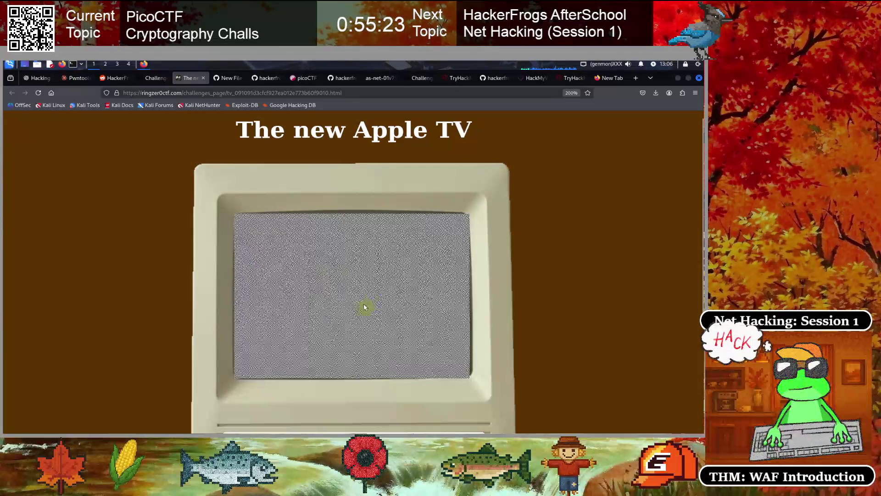
scroll(333, 301, "down", 3)
scroll(252, 289, "up", 3)
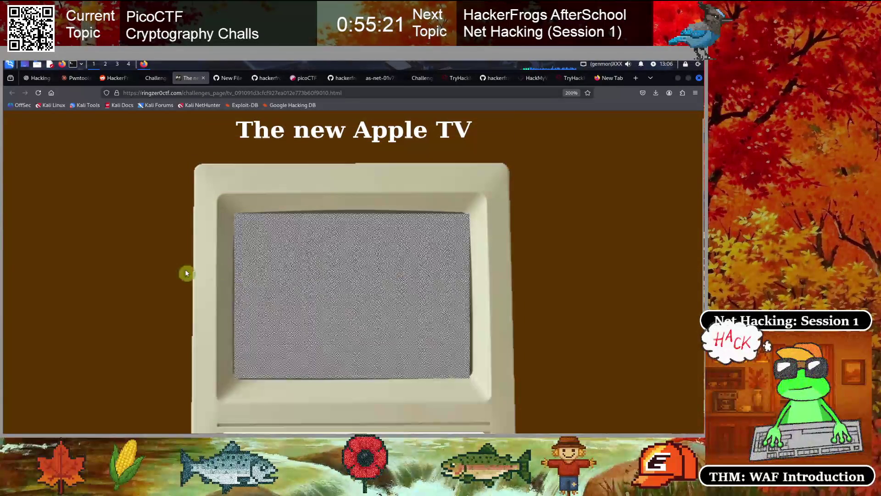
key("ctrl+u")
key("ctrl+plus")
key("ctrl+plus")
key("ctrl+plus")
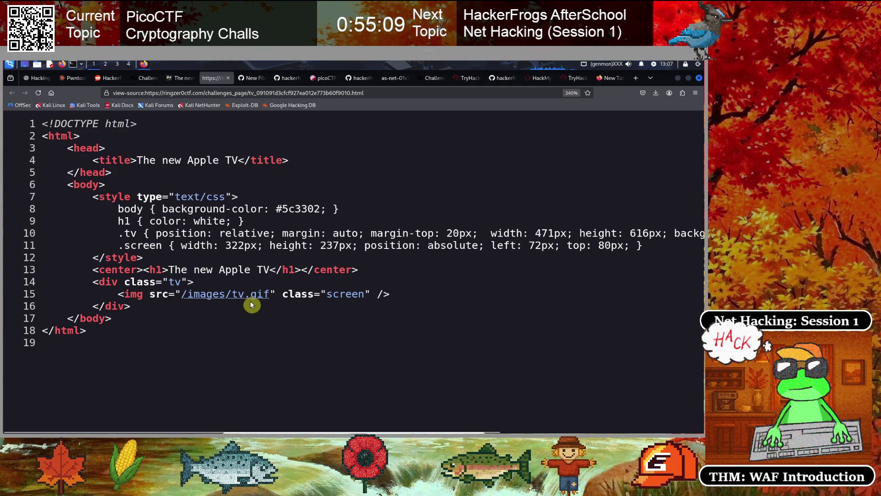
Copy the /images/tv.gif link from the page source and open a terminal.
right_click(222, 300)
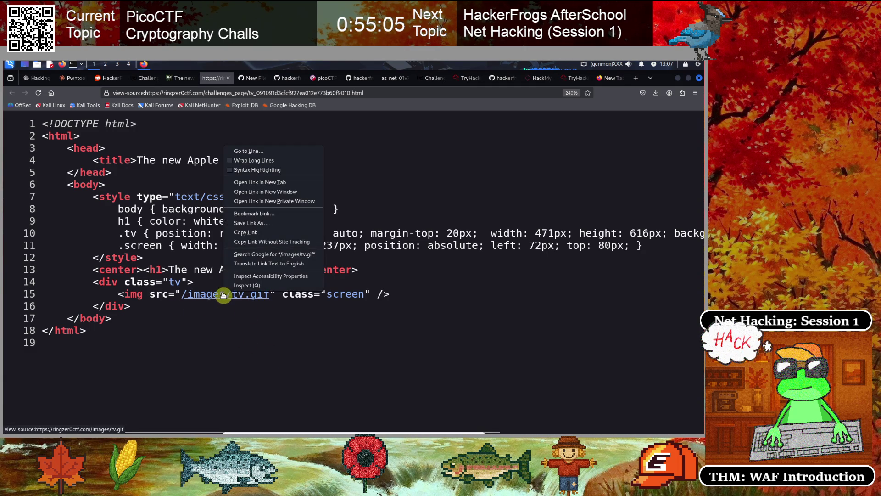
left_click(256, 242)
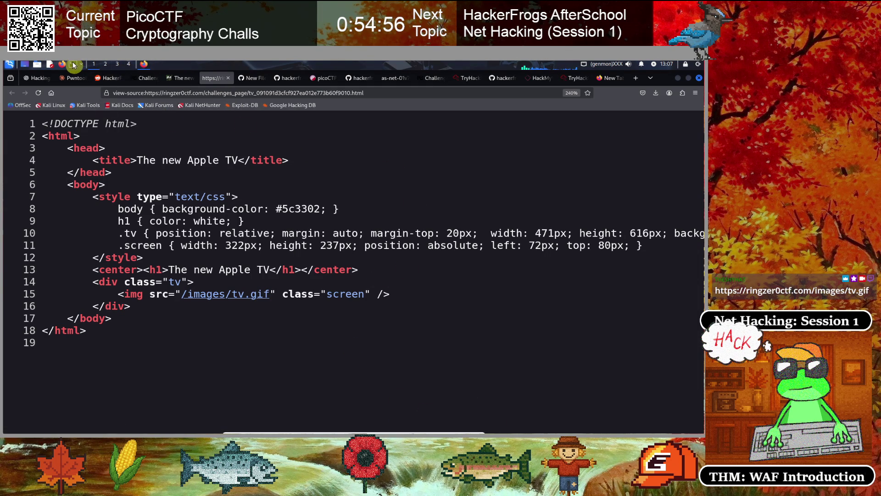
key("ctrl+alt+t")
type("cd /tmp")
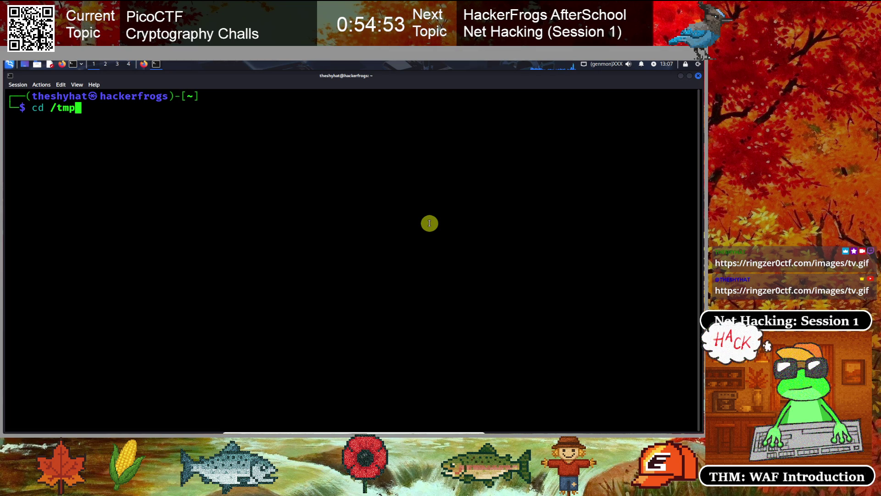
Move into /tmp, open extra tabs up to six sessions, and begin recolouring the first tab.
key("Return")
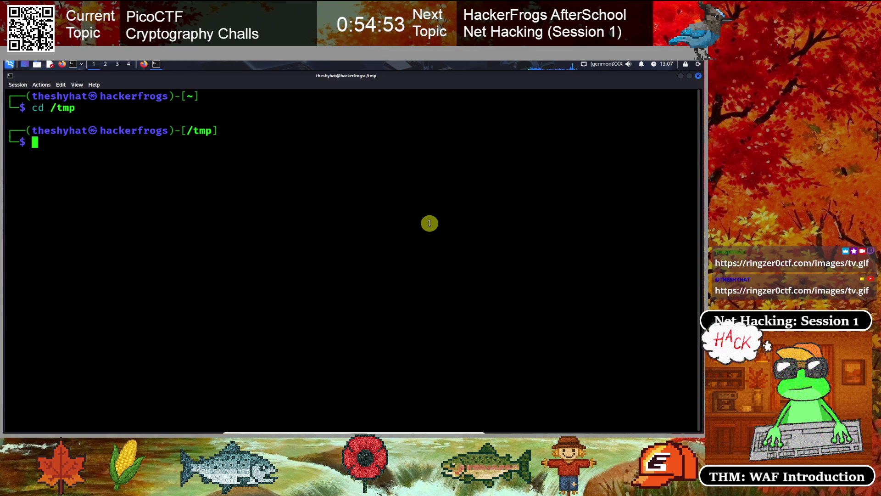
key("ctrl+shift+t")
key("ctrl+shift+t")
key("ctrl+shift+t")
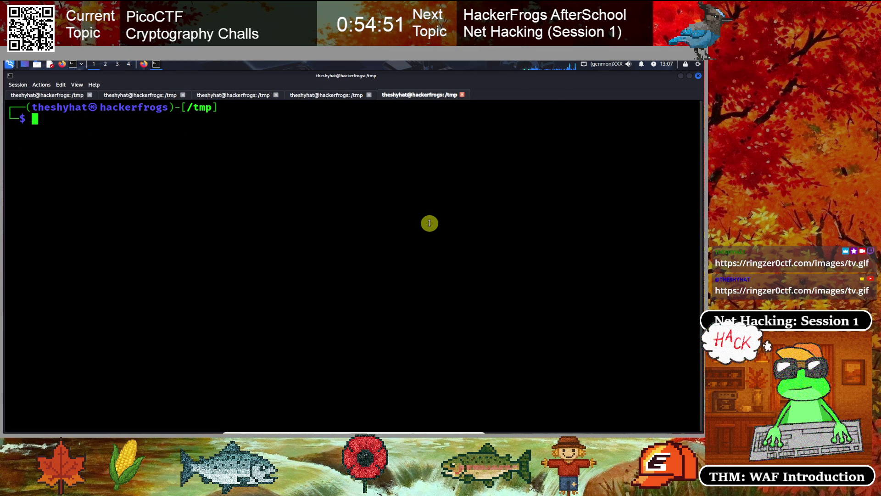
key("ctrl+shift+t")
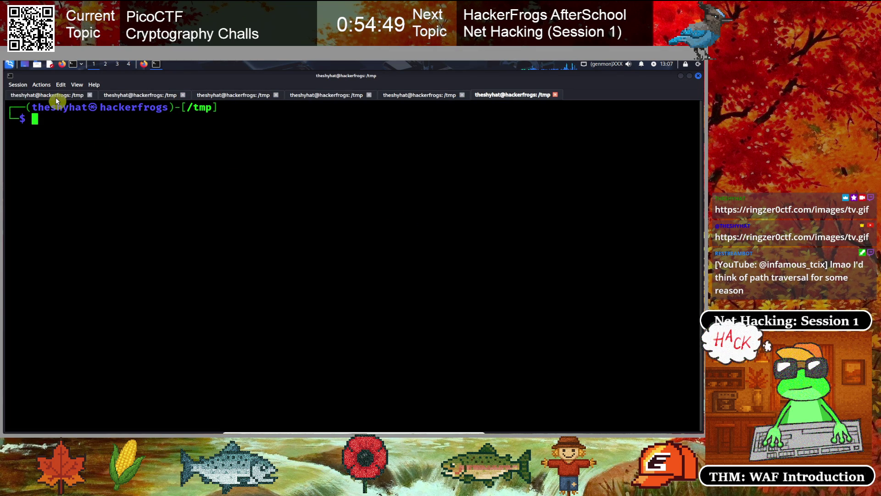
right_click(56, 101)
left_click(82, 117)
Colour the first three tab titles blue, green and yellow.
left_click(271, 220)
left_click(424, 289)
right_click(122, 95)
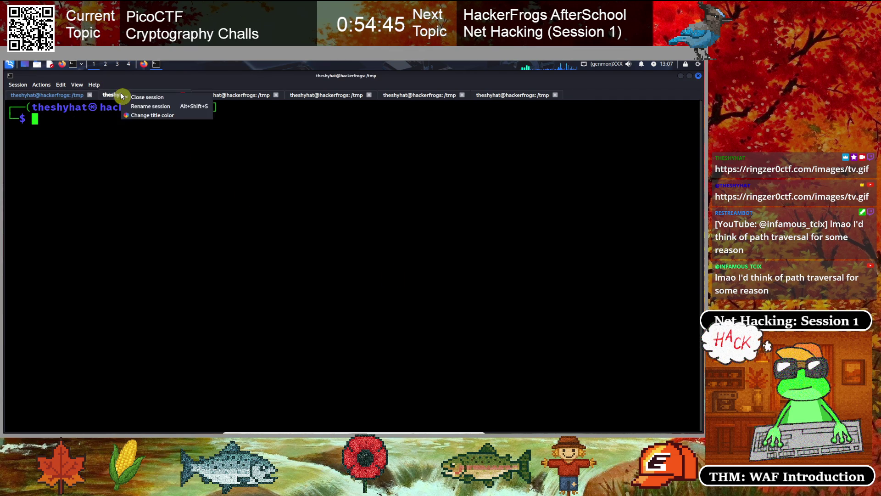
left_click(152, 115)
left_click(296, 215)
left_click(426, 292)
right_click(233, 97)
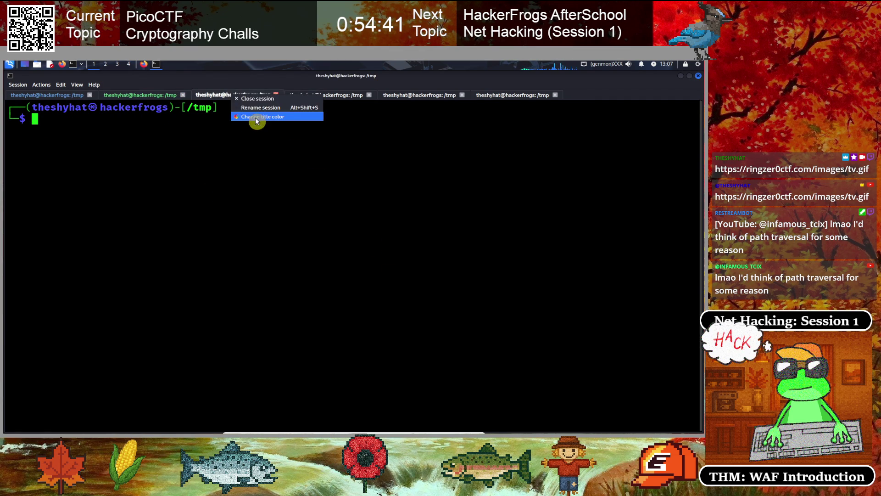
left_click(258, 116)
left_click(316, 218)
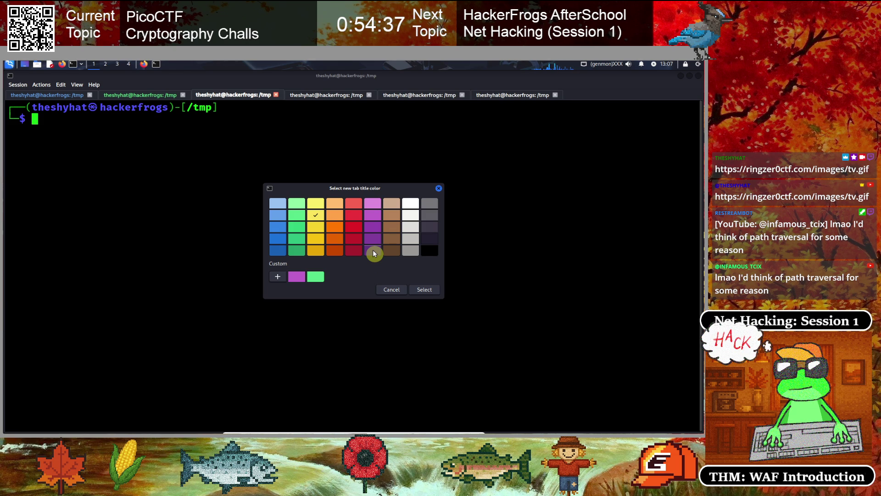
left_click(425, 289)
Colour the fourth, fifth and sixth tab titles orange, red and purple.
right_click(322, 102)
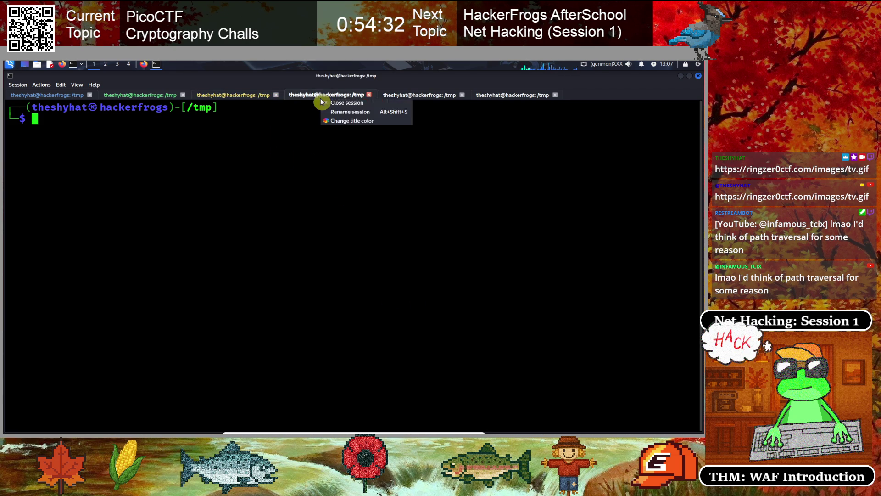
left_click(340, 120)
left_click(335, 215)
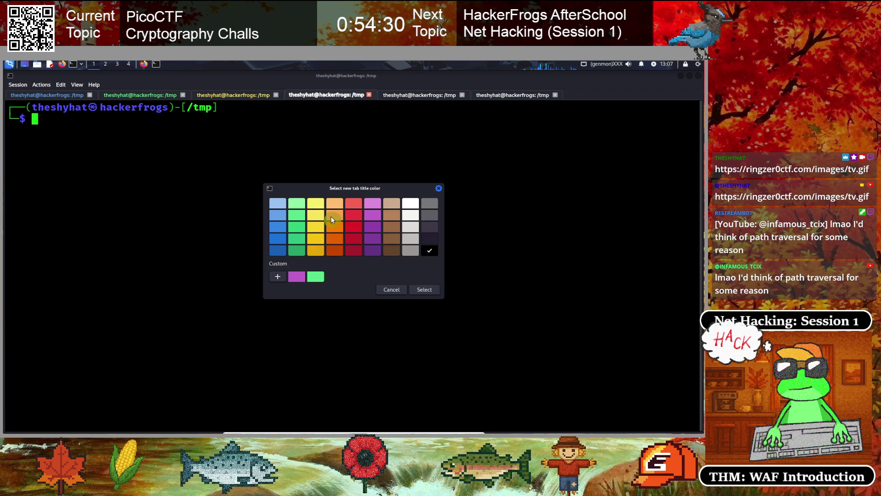
left_click(430, 295)
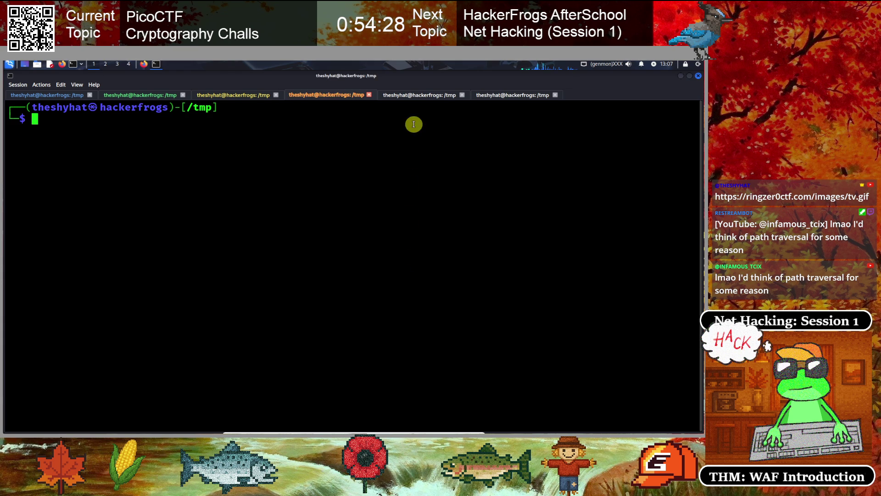
right_click(417, 98)
left_click(434, 121)
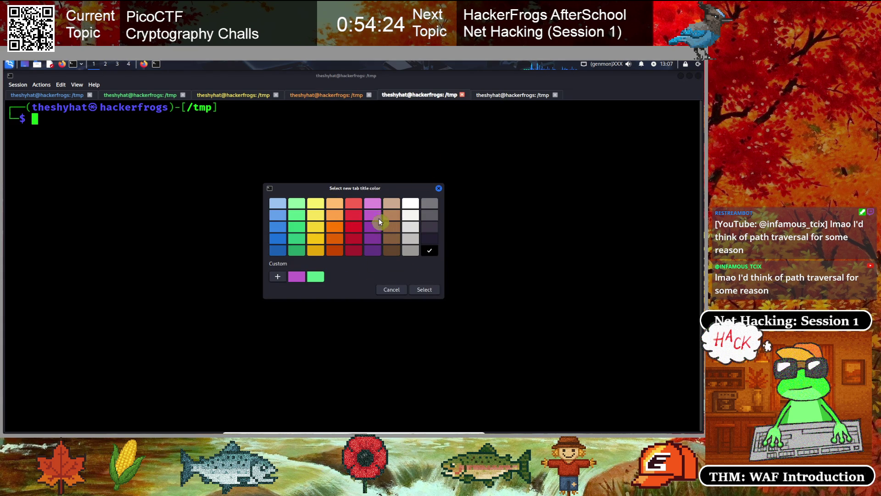
left_click(354, 215)
left_click(415, 289)
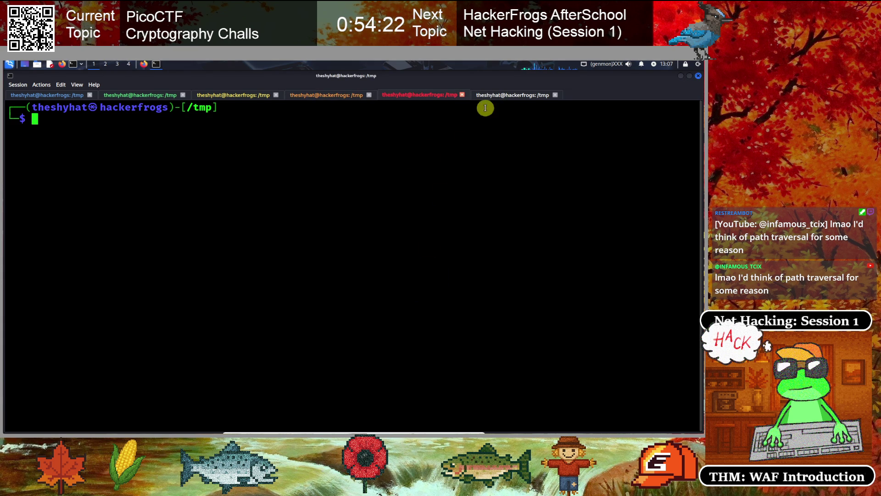
right_click(502, 94)
left_click(520, 117)
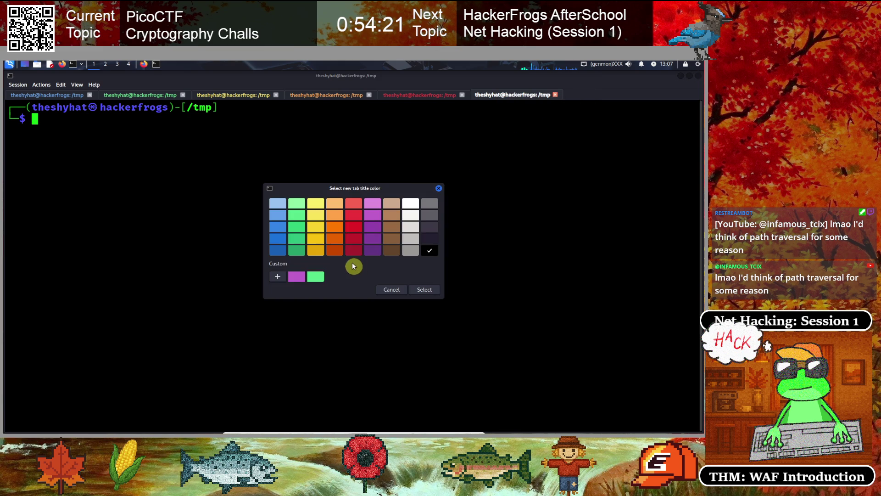
left_click(373, 215)
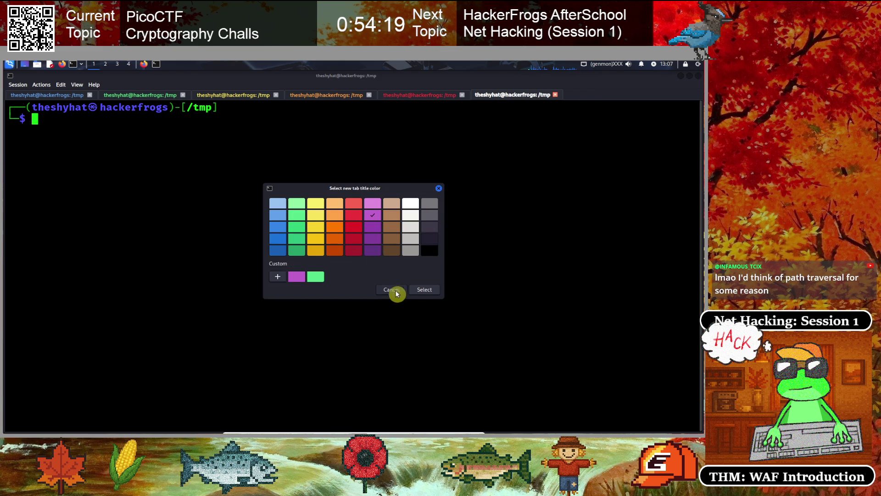
left_click(435, 289)
left_click(46, 95)
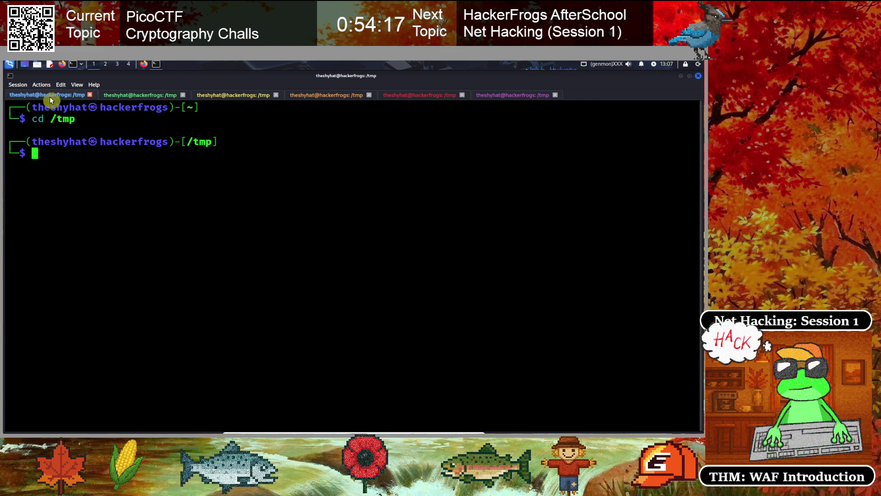
type("wge")
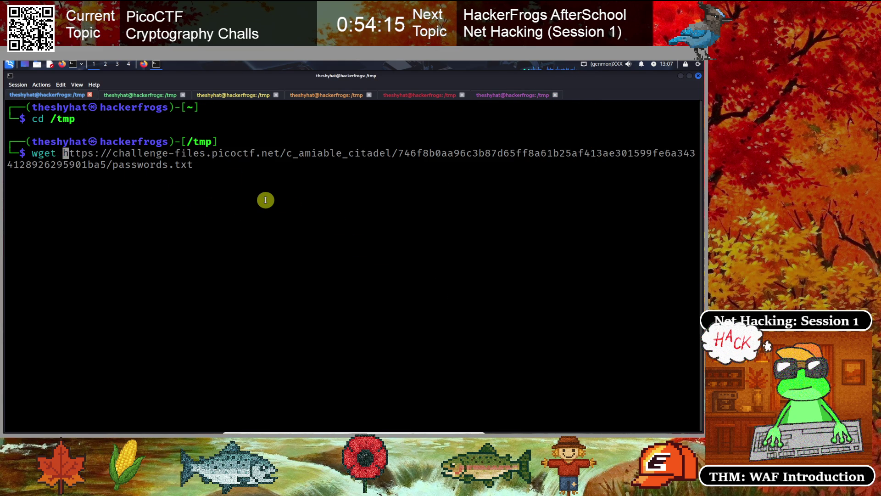
type("https://ringzer0ctf.com/images/tv.gif")
key("Return")
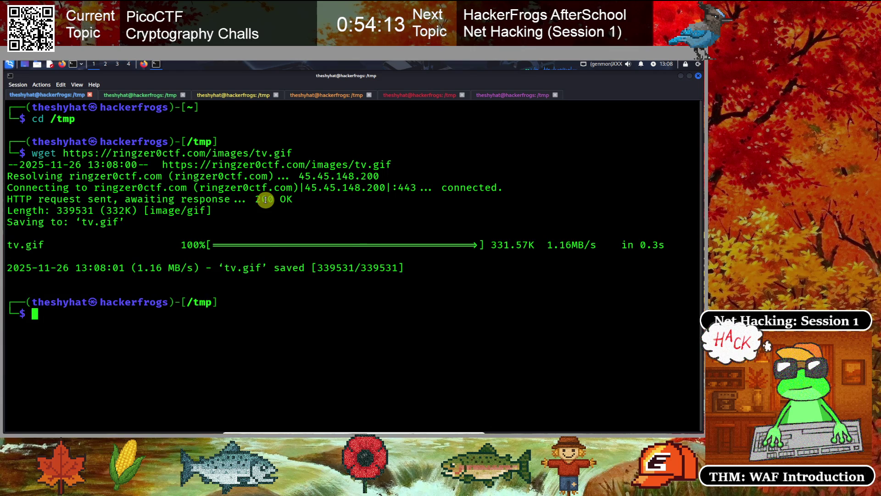
Run exiftool tv.gif to reveal 31 frames at 492×360, then return to the browser.
type("exiftool tv.gif")
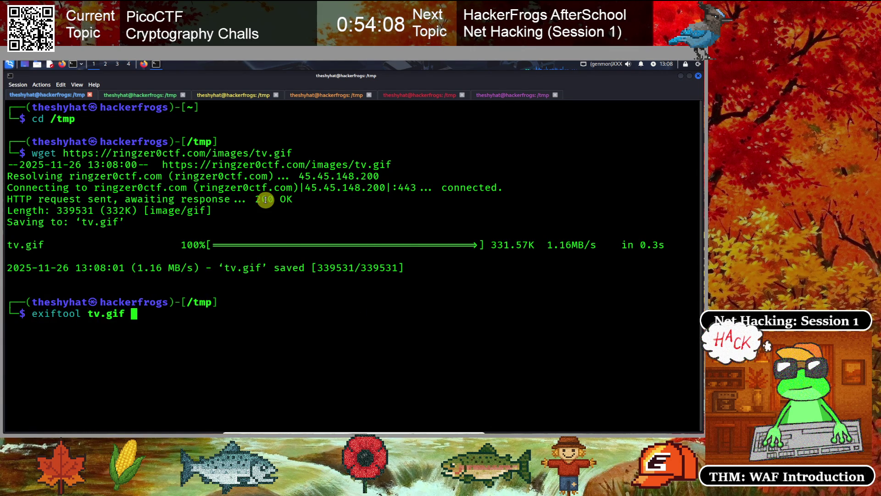
key("Return")
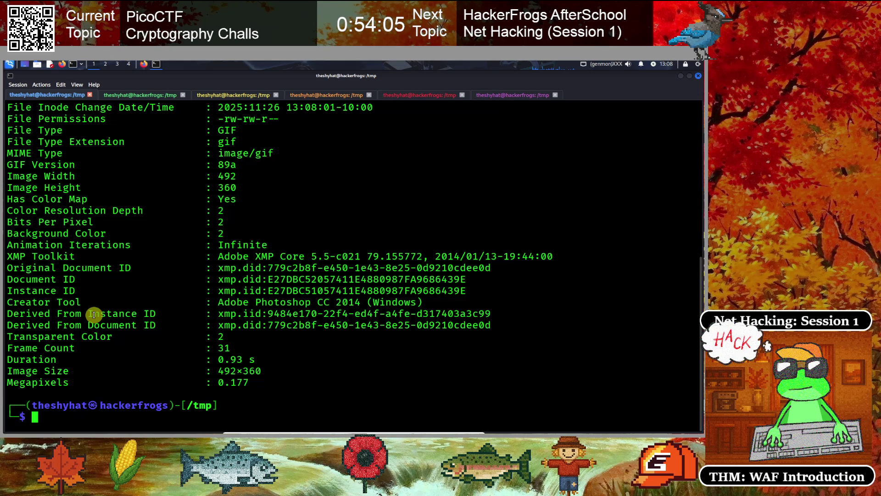
scroll(94, 315, "up", 5)
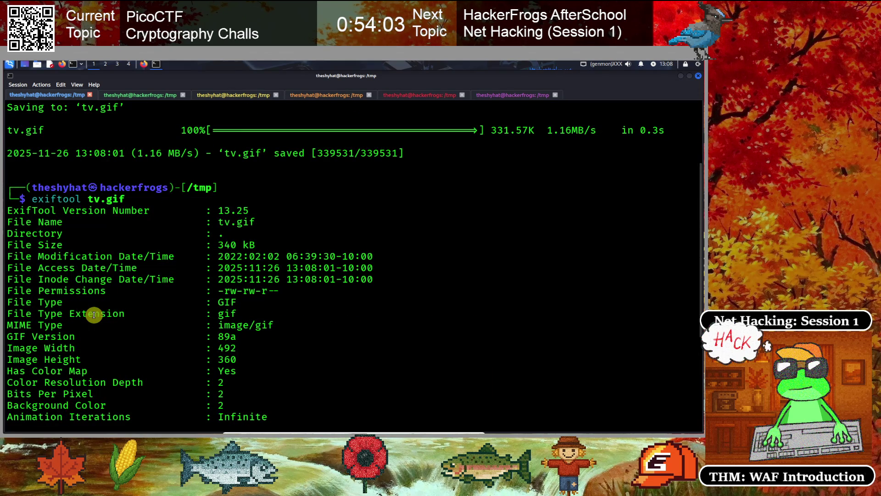
scroll(94, 315, "down", 5)
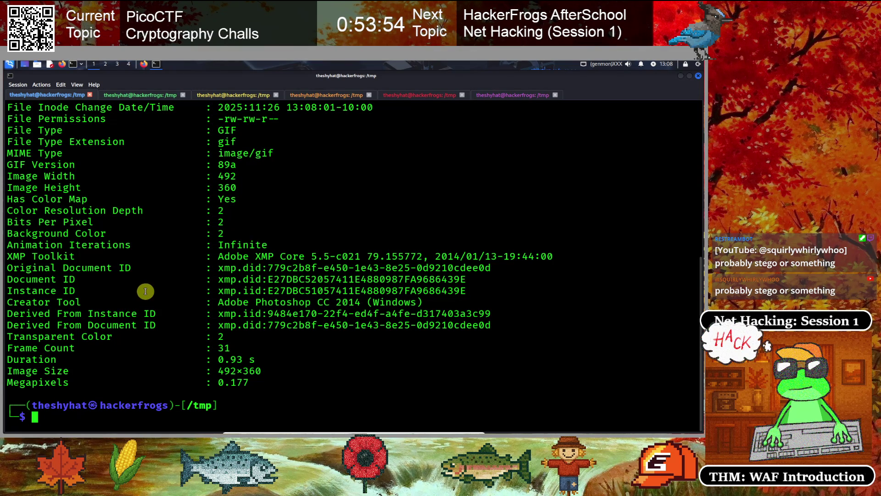
left_click(143, 65)
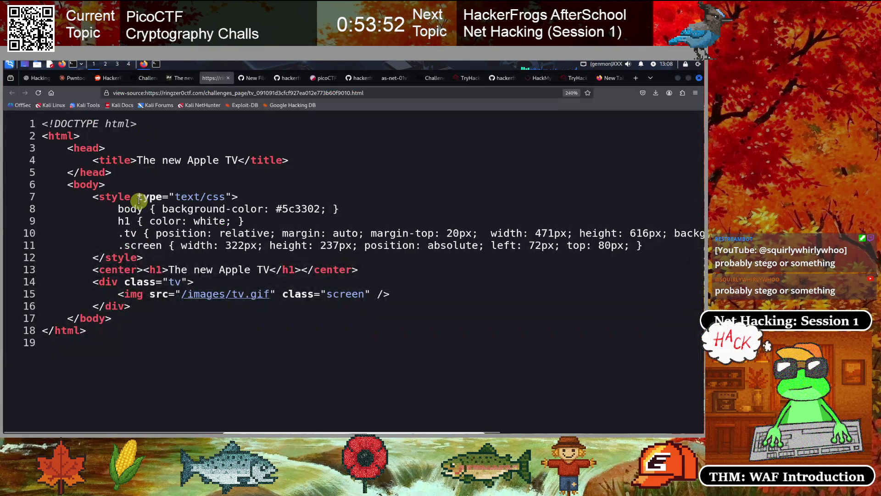
Go from the Fashion victim tab to the full RingZer0 challenges overview.
left_click(142, 78)
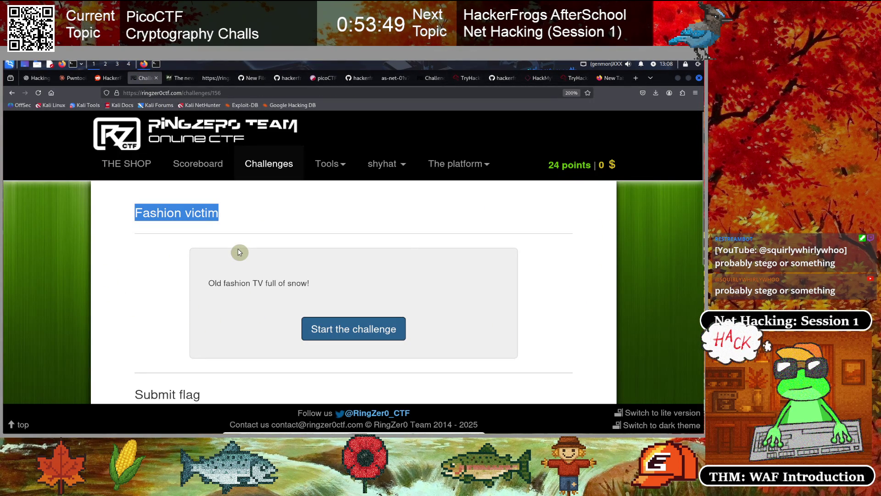
scroll(238, 252, "down", 3)
scroll(239, 252, "up", 3)
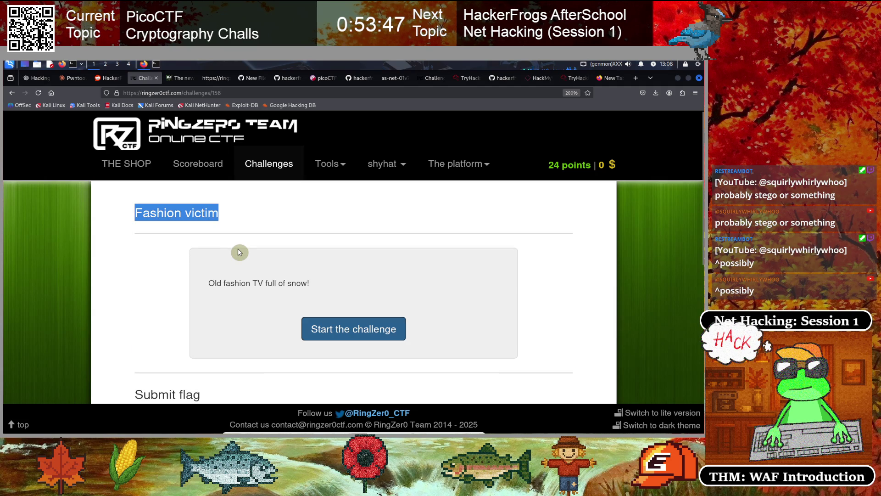
left_click(260, 168)
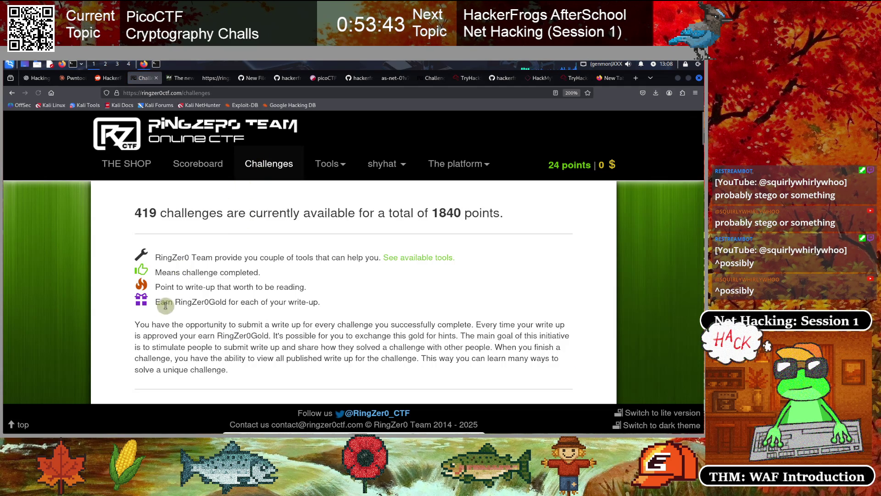
scroll(166, 305, "down", 10)
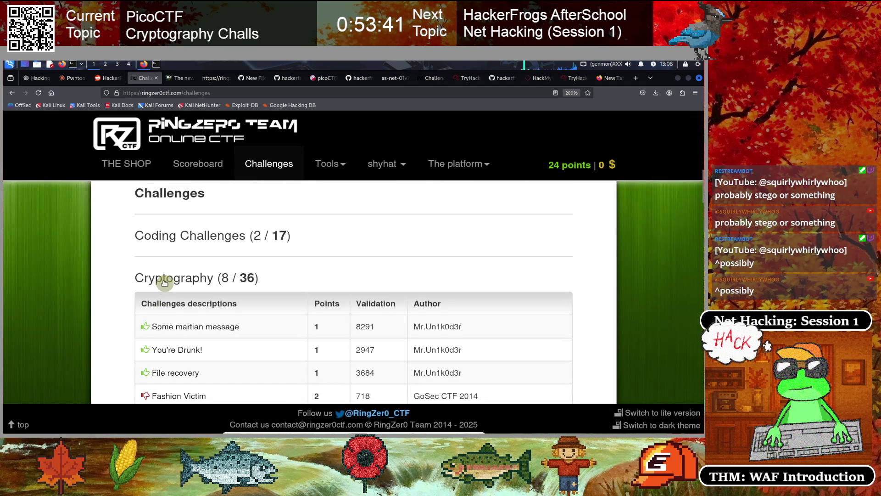
scroll(167, 296, "down", 9)
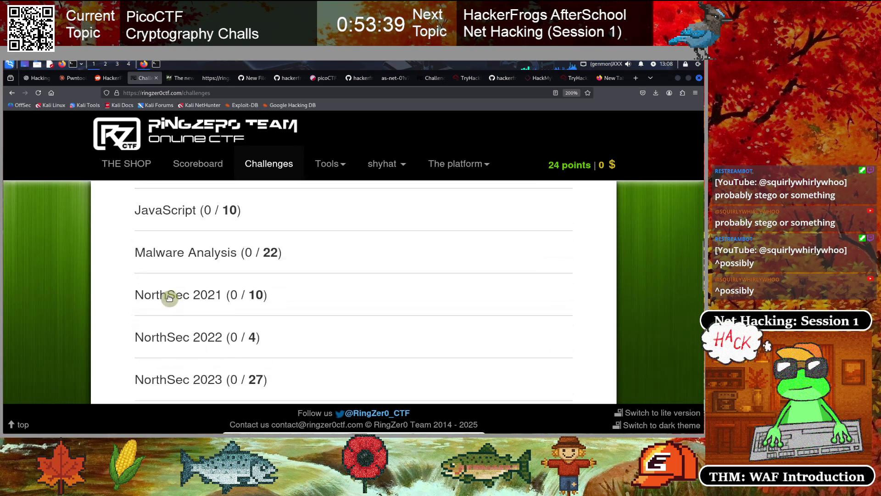
scroll(169, 297, "down", 6)
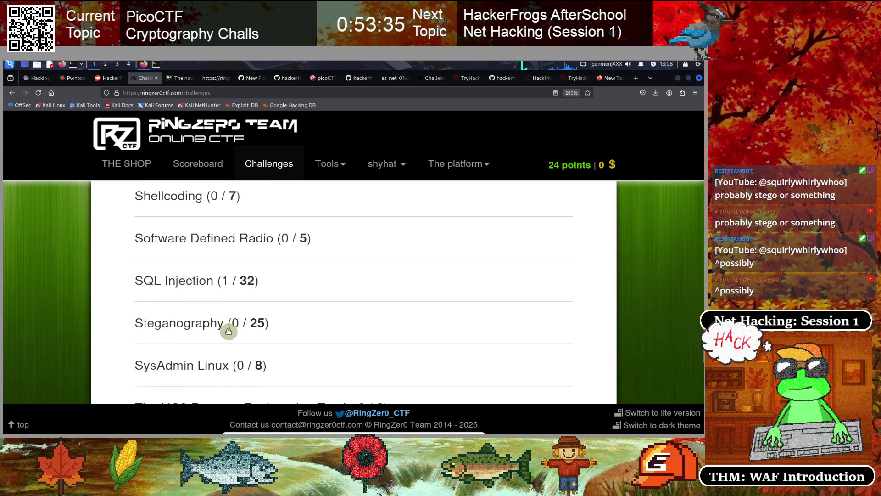
scroll(163, 321, "up", 15)
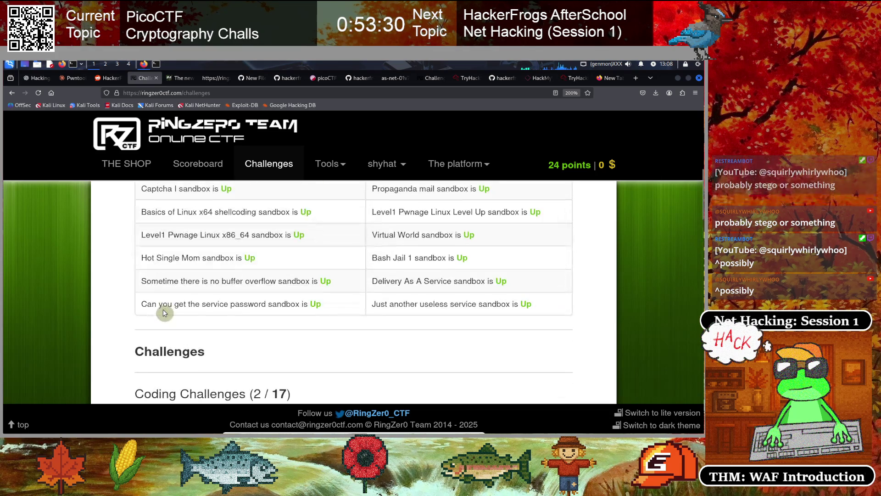
scroll(166, 312, "down", 4)
Expand the Cryptography category and open the Fashion victim challenge.
left_click(169, 277)
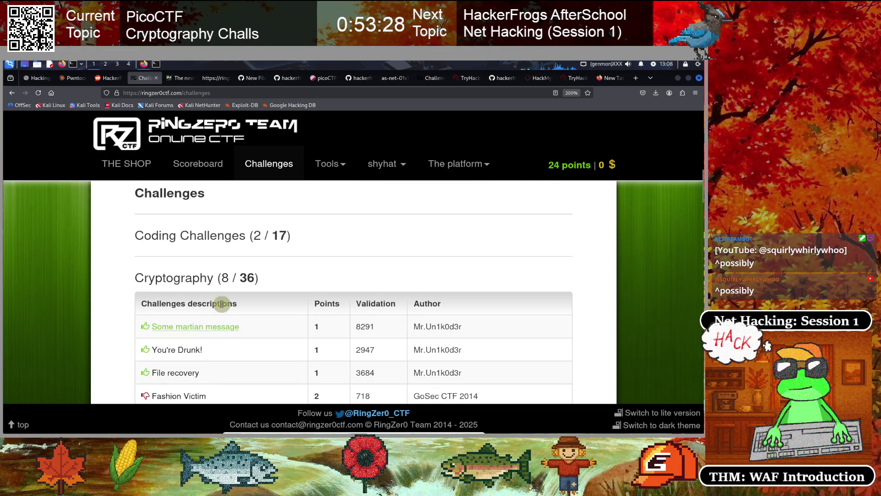
scroll(222, 318, "down", 3)
left_click(172, 317)
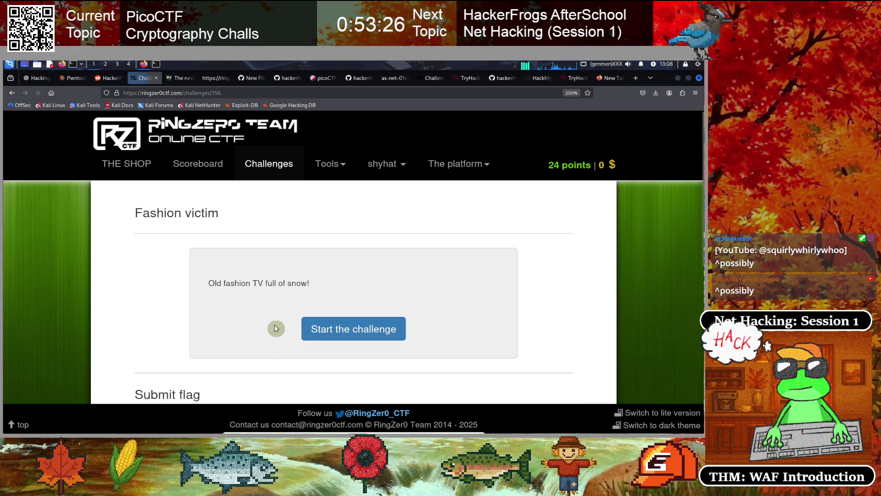
scroll(224, 303, "down", 2)
scroll(216, 296, "up", 2)
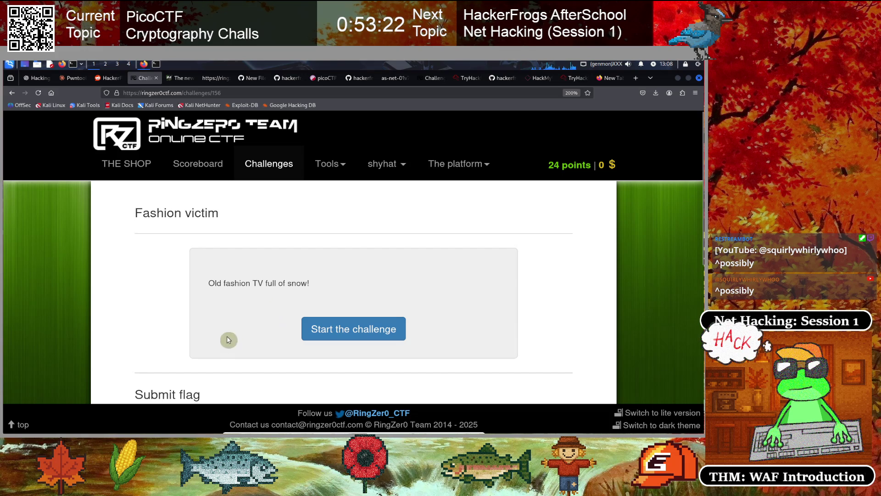
Glance at the terminal, then return to Firefox's challenge source-view tab.
left_click(156, 64)
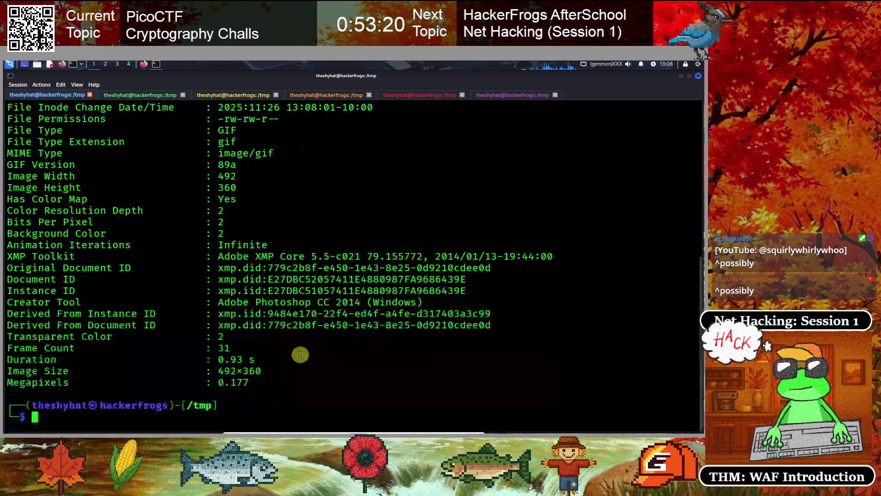
left_click(144, 64)
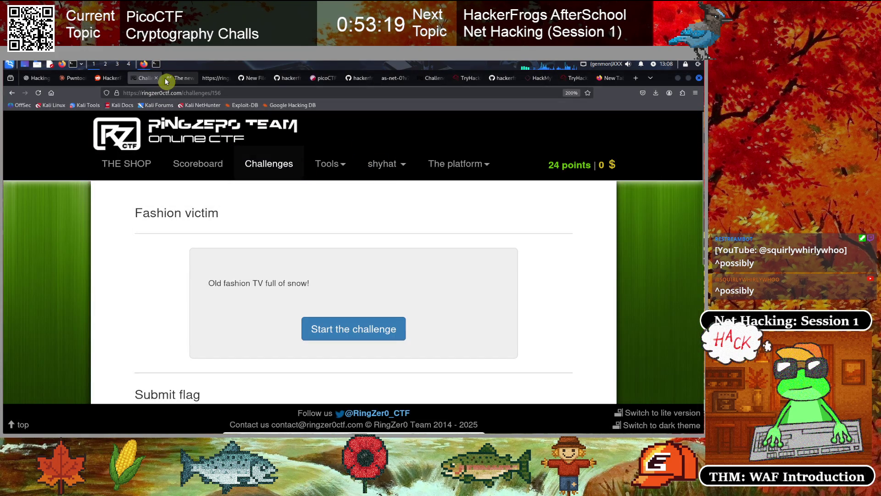
left_click(210, 79)
View the rendered Apple TV page at 300% zoom, scroll to the TV, and open a blank tab.
left_click(179, 78)
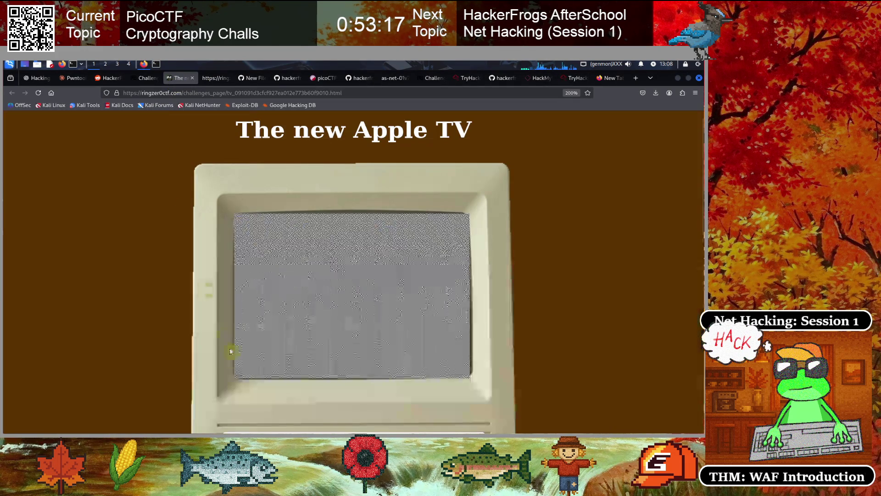
key("ctrl+plus")
key("ctrl+plus")
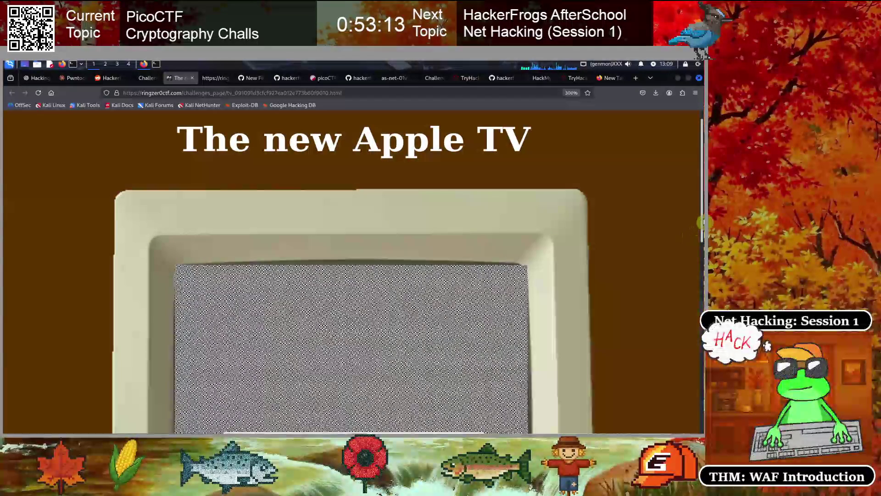
left_click_drag(702, 216, 701, 265)
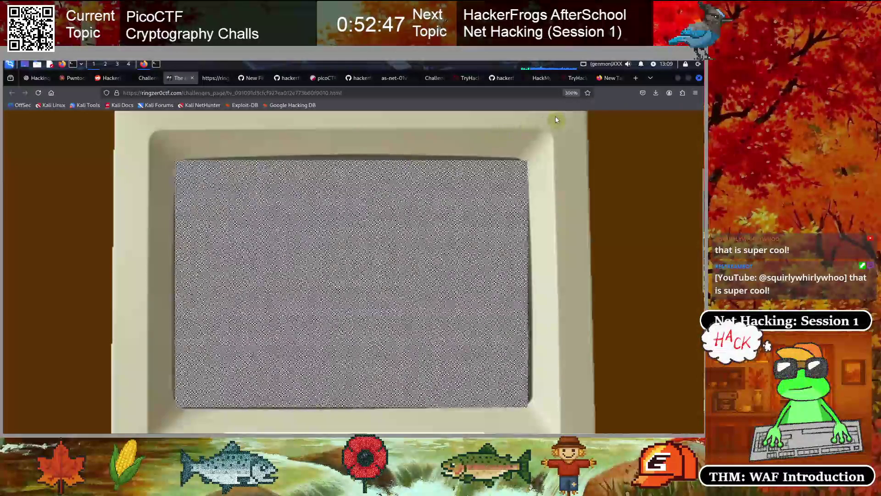
left_click(635, 78)
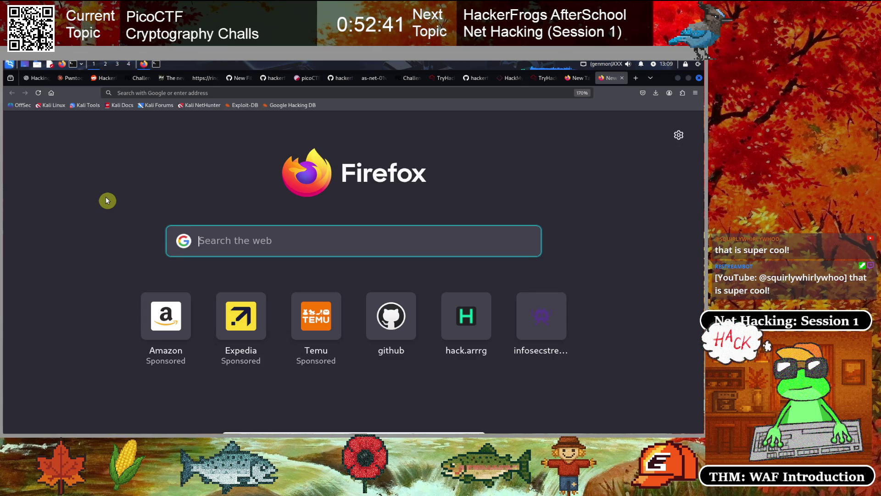
Search Google for 'analyze gif image' and open Online GIF Tools' GIF Debugger, closing the New Pricing popup.
type("analyze")
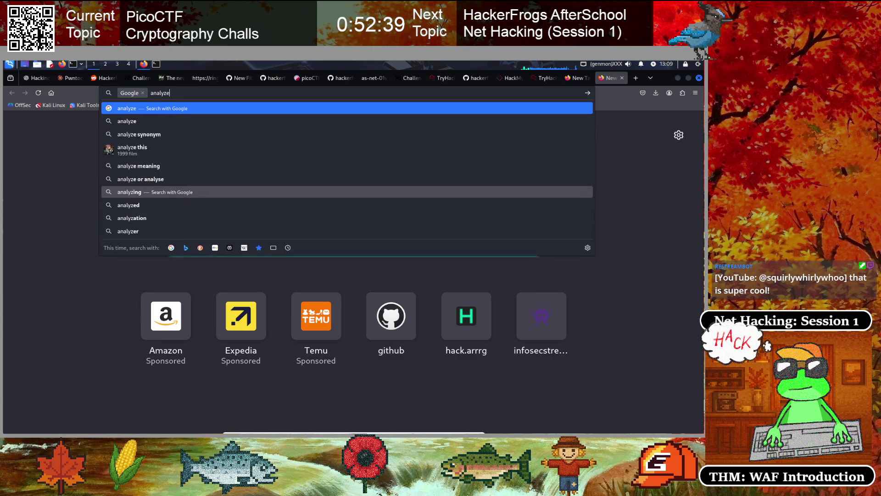
type(" gif image")
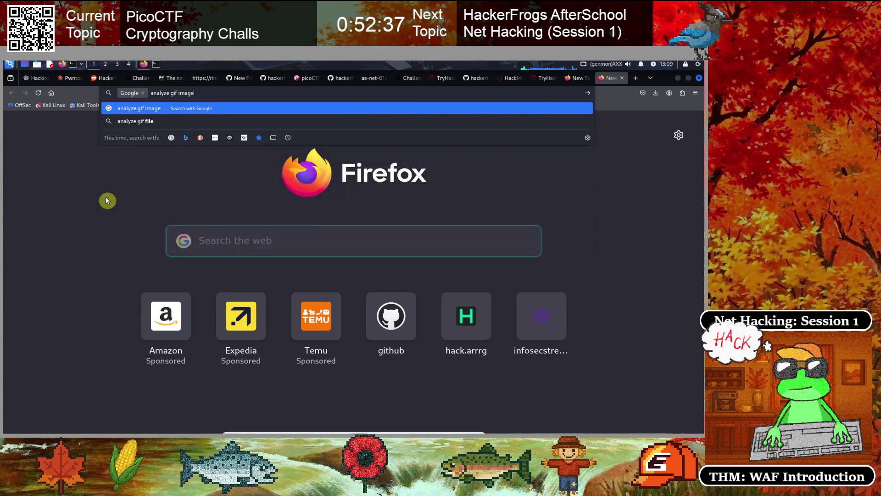
key("Return")
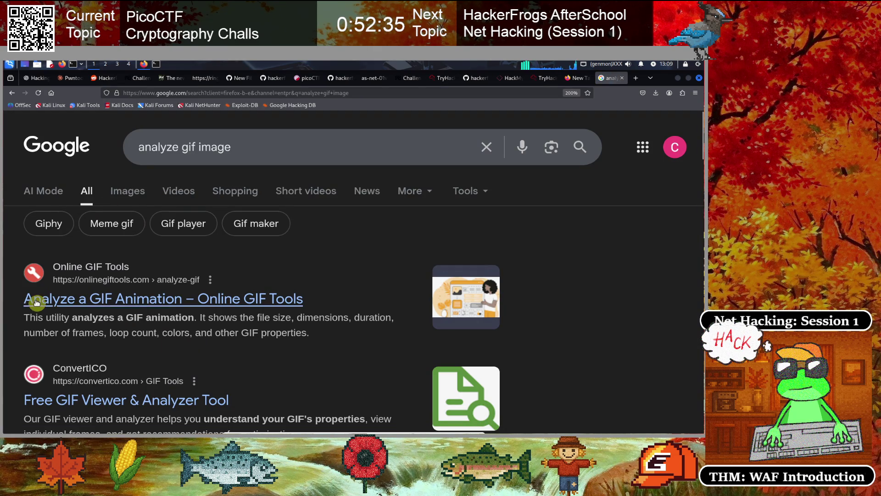
left_click(238, 299)
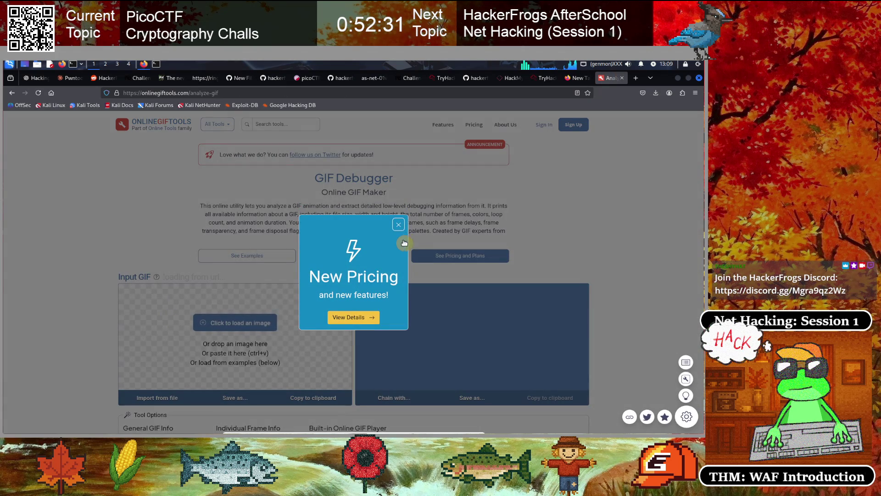
left_click(398, 225)
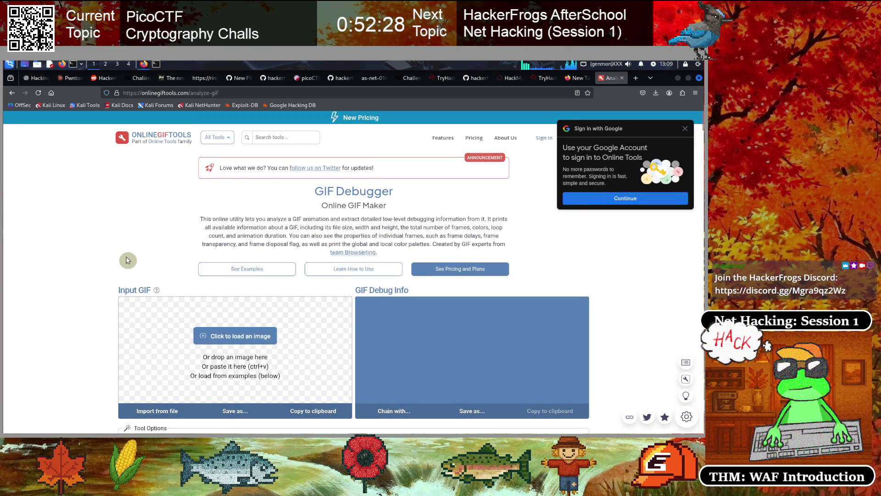
scroll(244, 300, "down", 1)
Load /tmp/tv.gif into the GIF Debugger, showing 492×360 pixels, 31 frames and 4 colors.
left_click(243, 301)
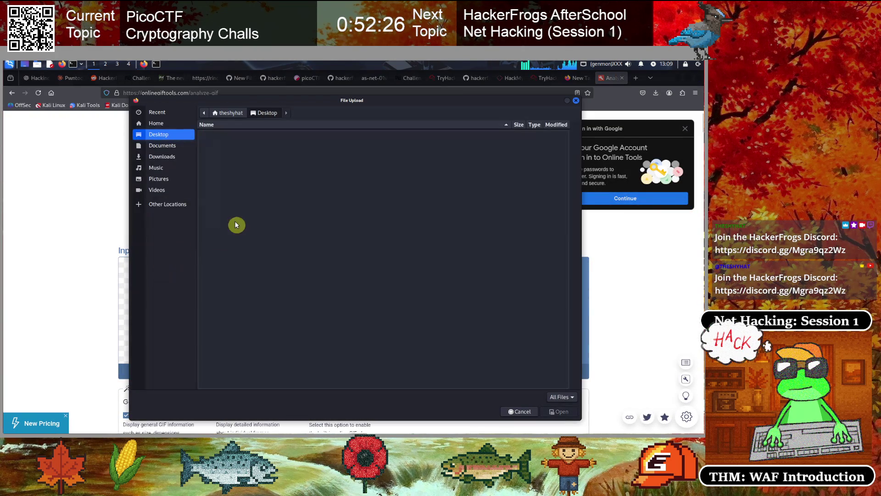
left_click(158, 207)
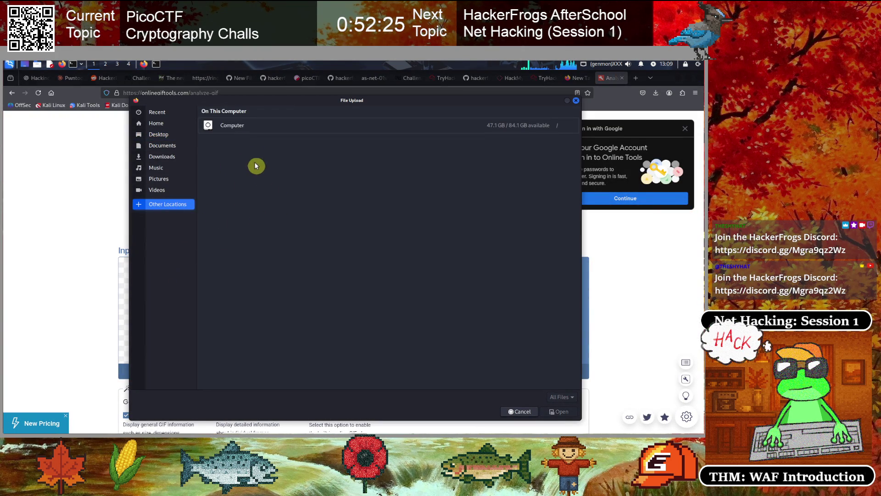
left_click(233, 126)
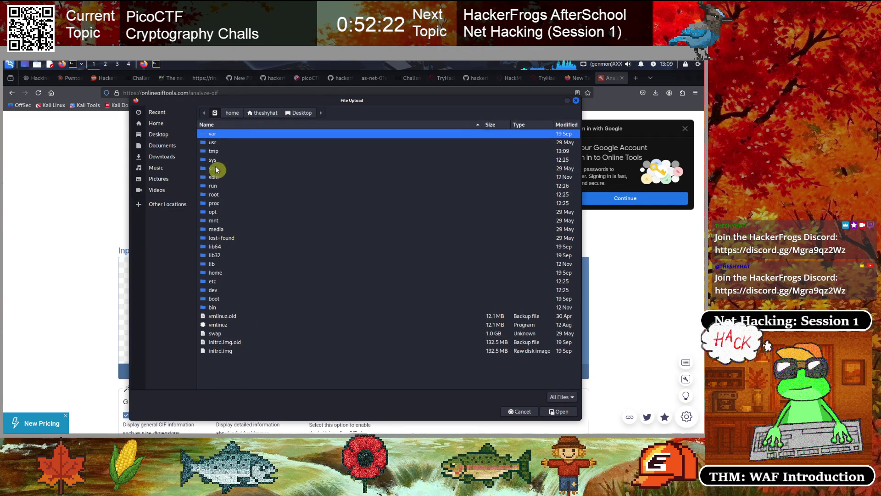
double_click(211, 151)
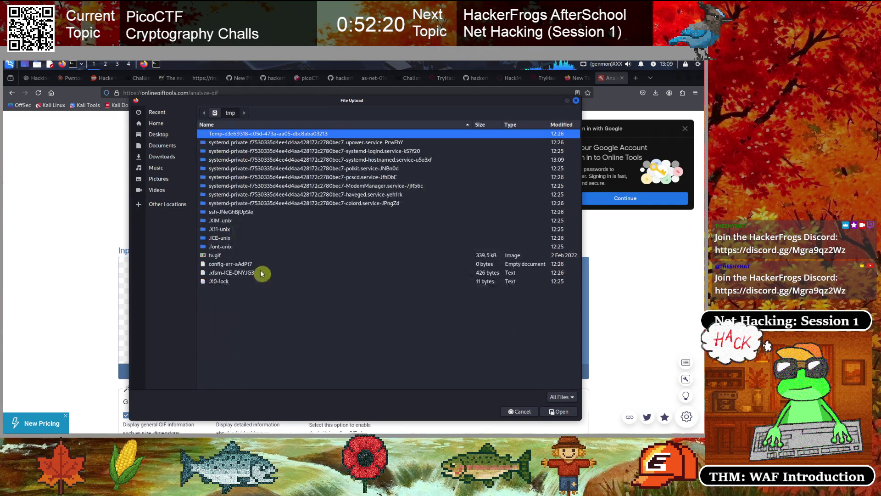
left_click(215, 255)
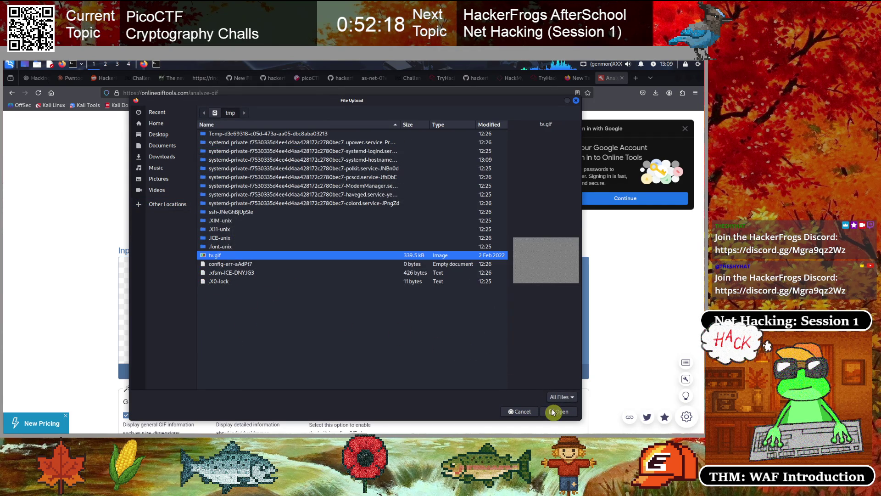
left_click(553, 411)
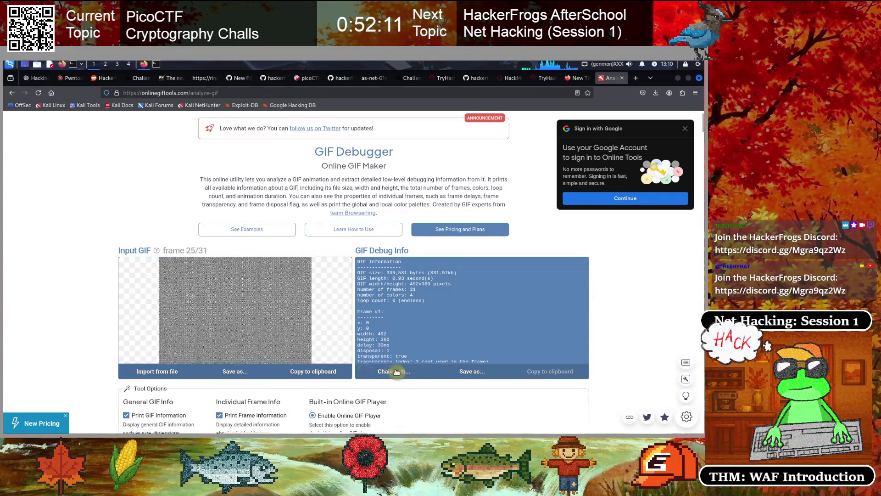
scroll(423, 321, "down", 3)
scroll(426, 322, "down", 2)
scroll(425, 325, "up", 4)
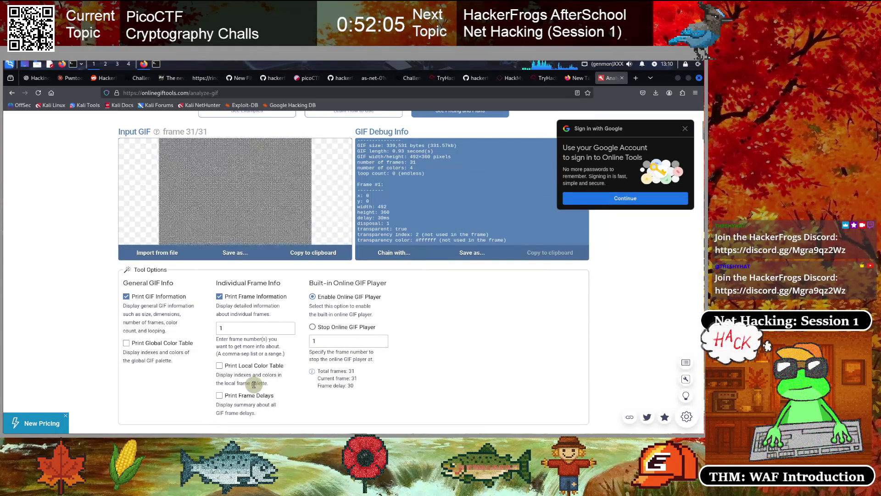
Scroll through tv.gif's debug output at 133% zoom, then return to the terminal.
scroll(248, 365, "up", 2)
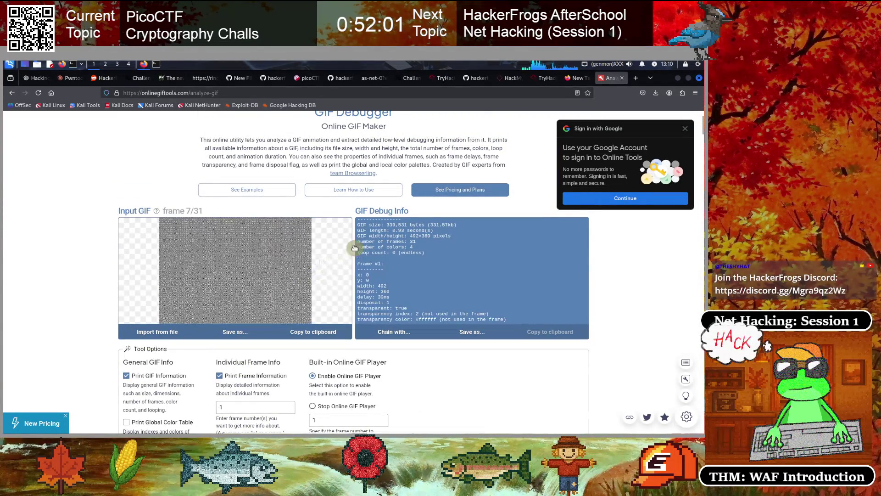
scroll(269, 315, "down", 2)
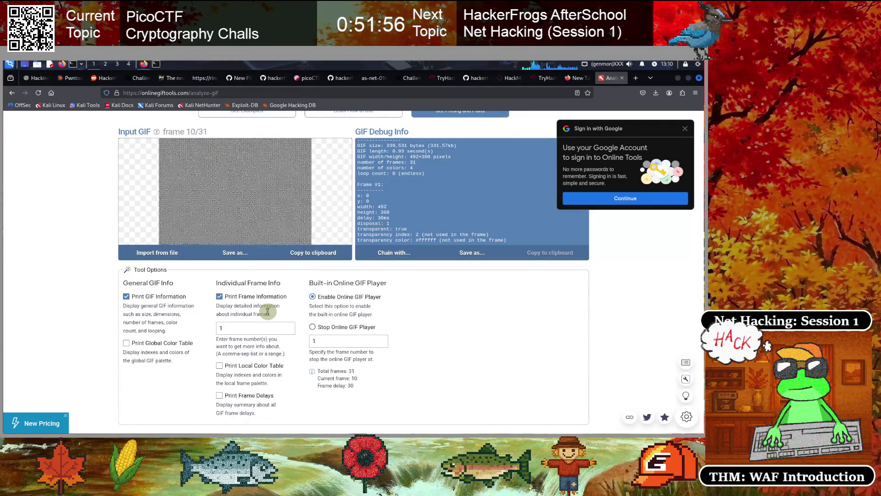
scroll(268, 312, "down", 4)
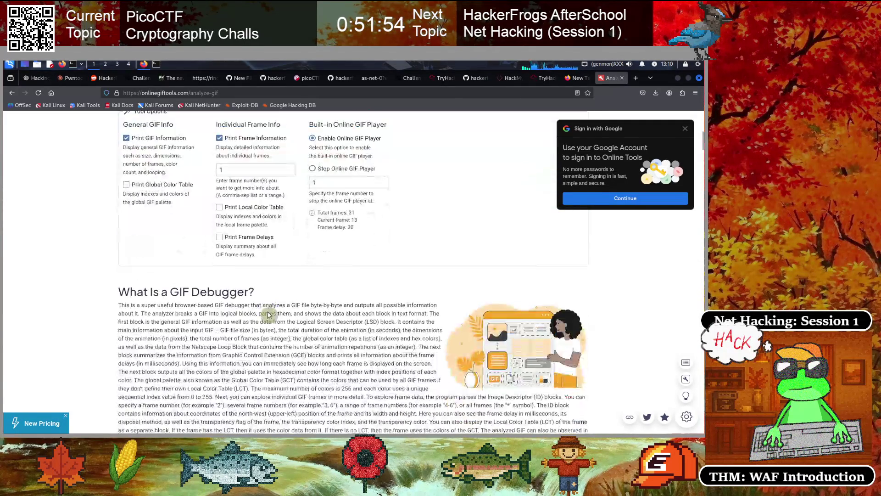
scroll(268, 312, "down", 15)
scroll(269, 315, "up", 20)
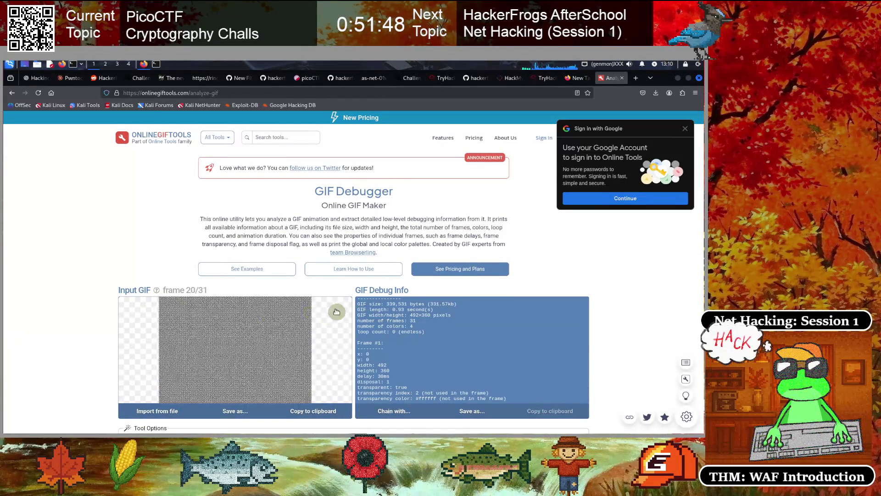
scroll(385, 312, "down", 2)
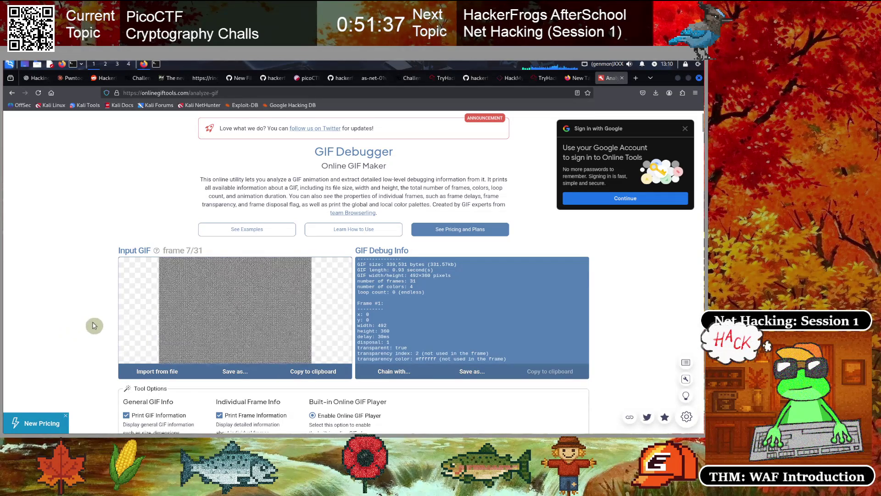
key("ctrl+plus")
key("ctrl+plus")
key("ctrl+plus")
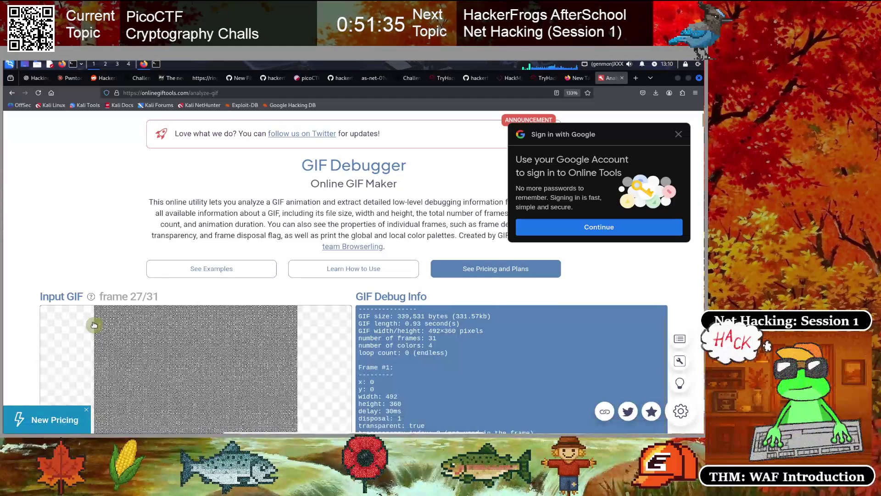
scroll(119, 248, "down", 3)
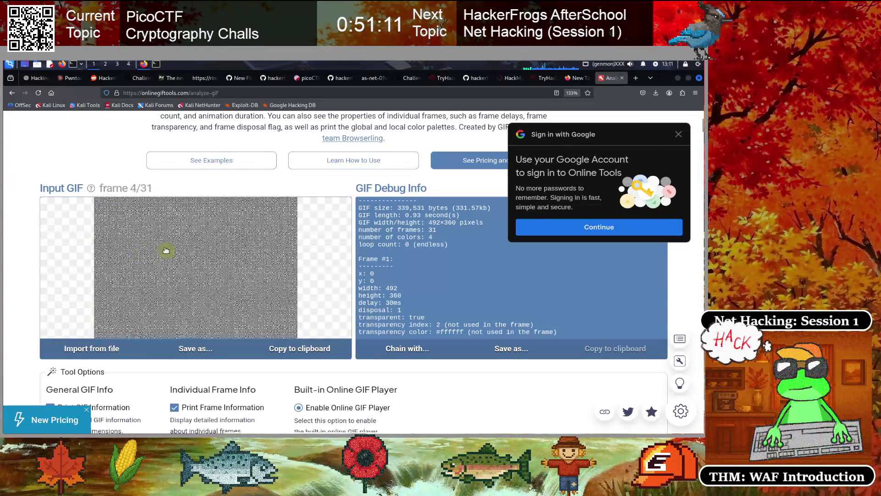
left_click(156, 65)
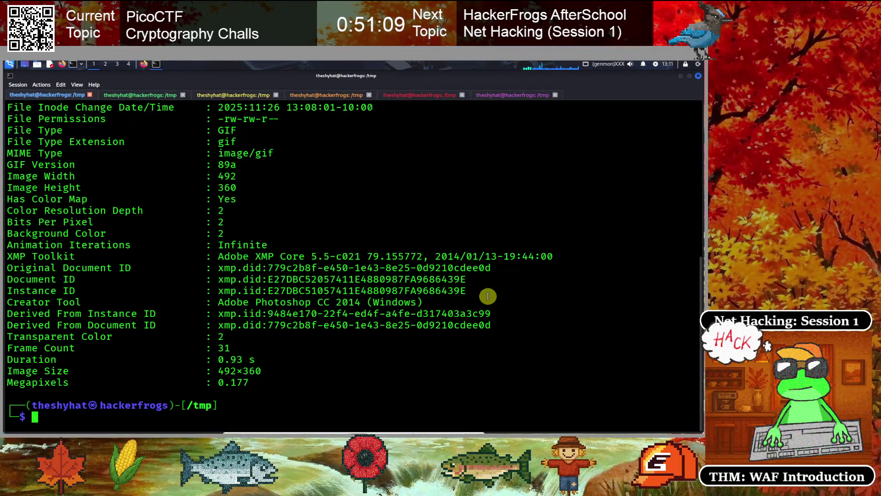
type("clear")
Clear the terminal and list the files in /tmp with ls.
key("Return")
type("ls")
key("Return")
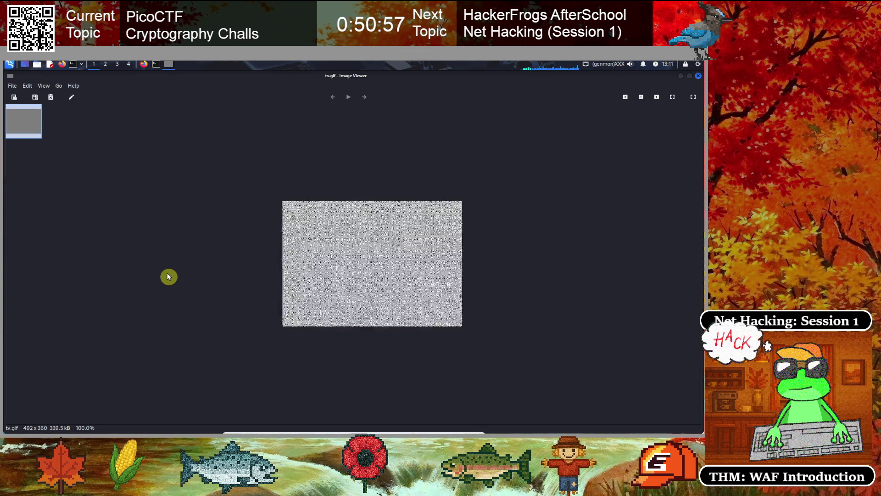
scroll(168, 276, "up", 2)
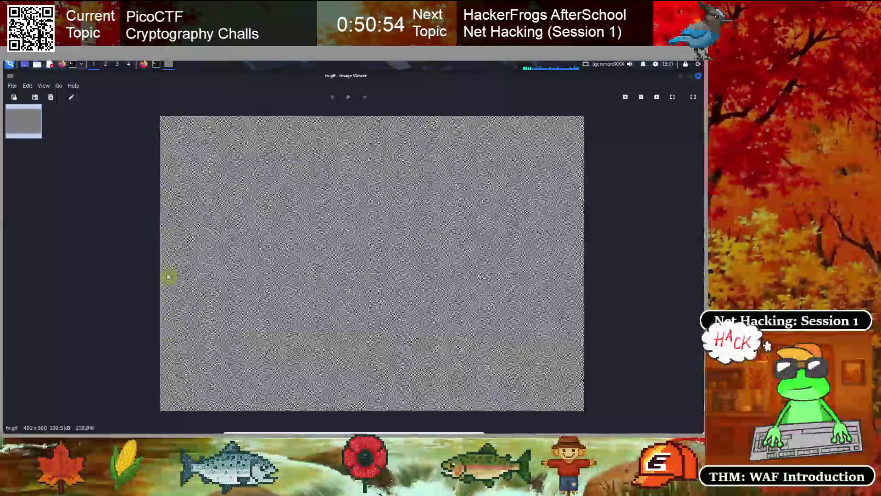
scroll(168, 277, "up", 4)
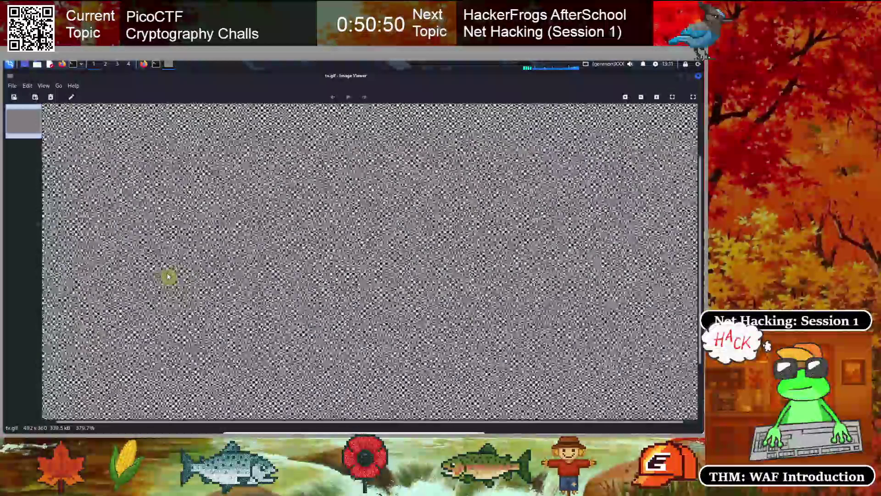
scroll(168, 276, "down", 3)
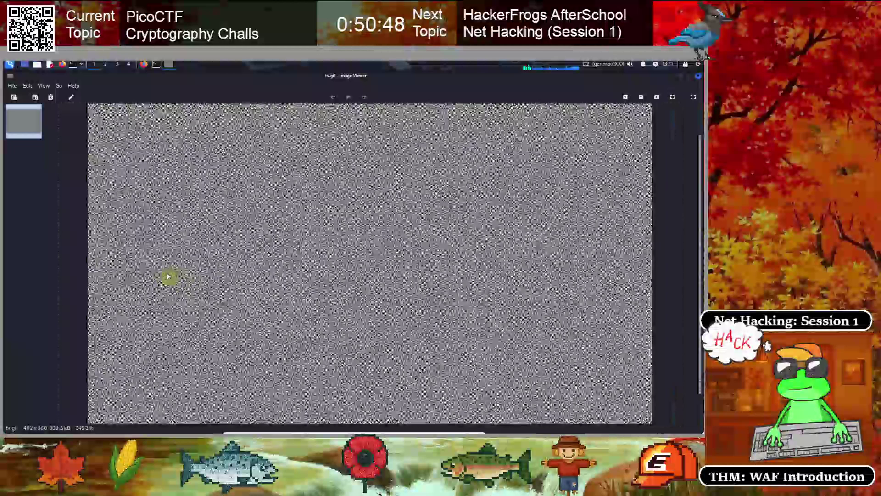
scroll(168, 276, "down", 2)
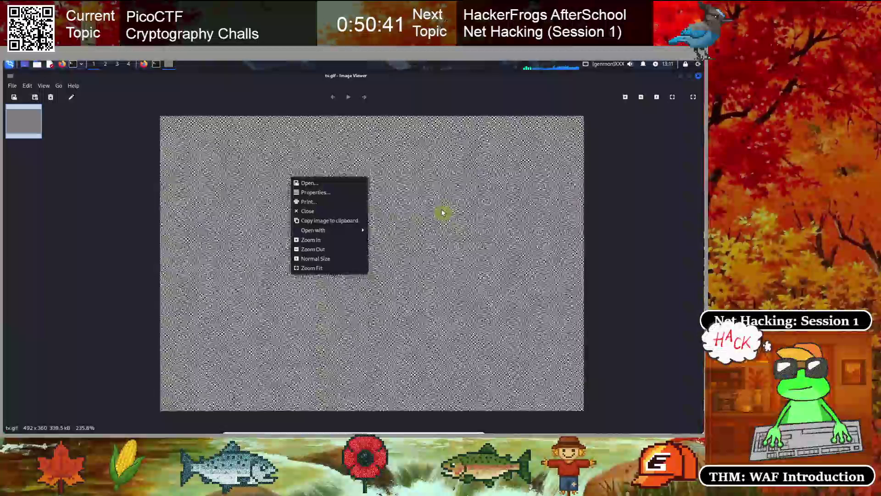
In Image Viewer, check the View and Edit menus and choose to open tv.gif with another application.
left_click(507, 181)
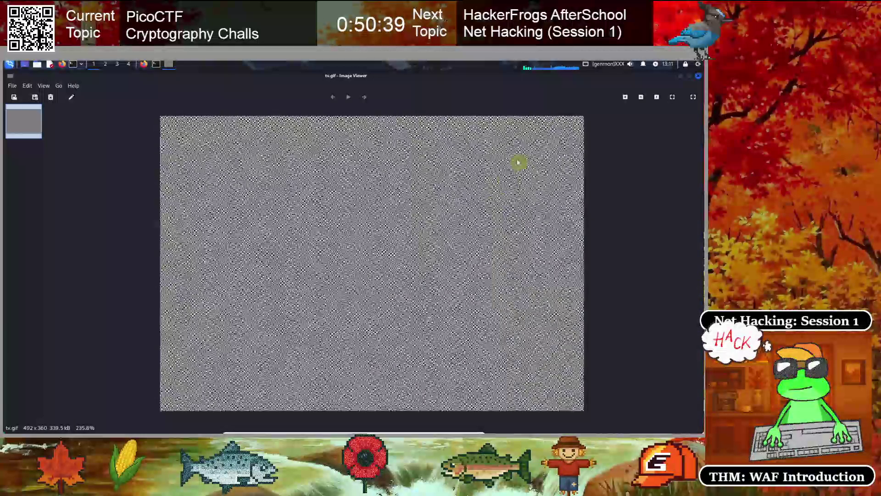
left_click(44, 85)
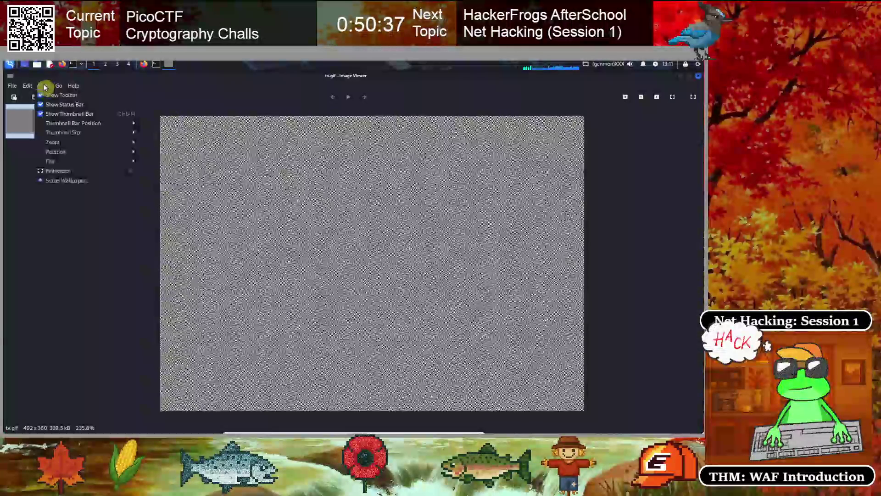
left_click(42, 87)
left_click(41, 88)
left_click(29, 86)
mouse_move(33, 106)
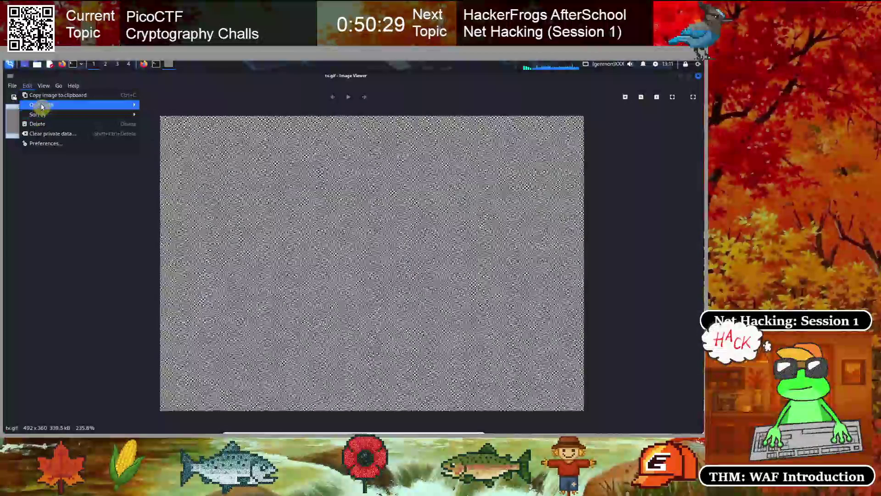
left_click(169, 115)
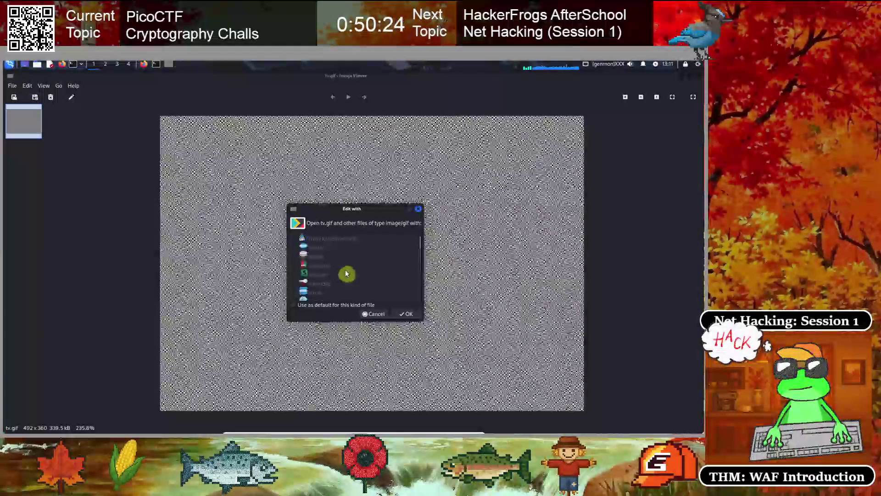
Pick an application from the Open With list for tv.gif and confirm it.
scroll(346, 273, "down", 2)
scroll(347, 273, "down", 3)
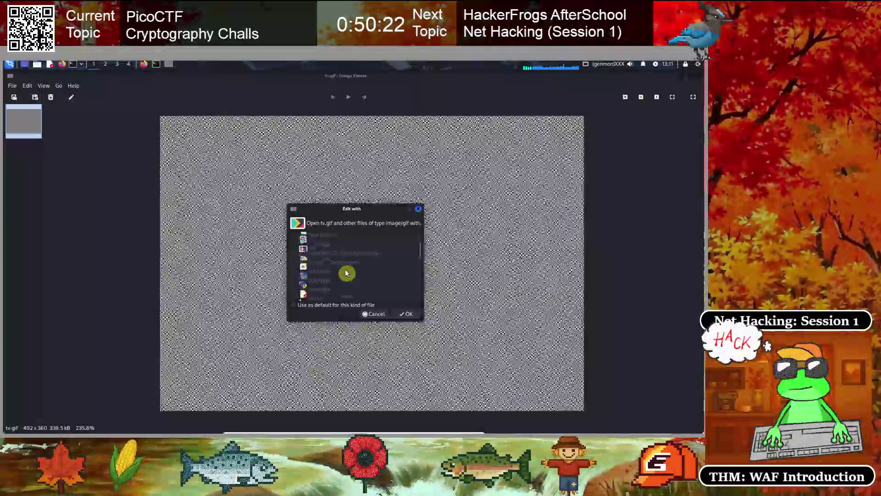
scroll(346, 273, "down", 3)
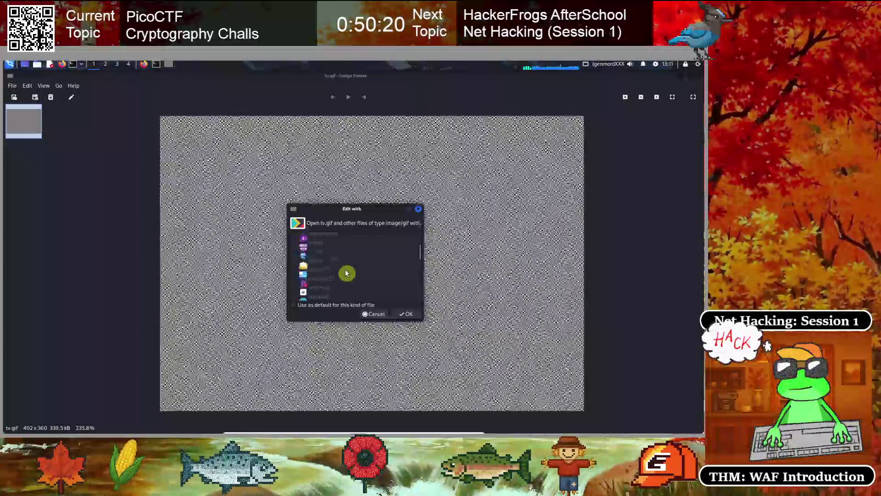
scroll(346, 274, "down", 3)
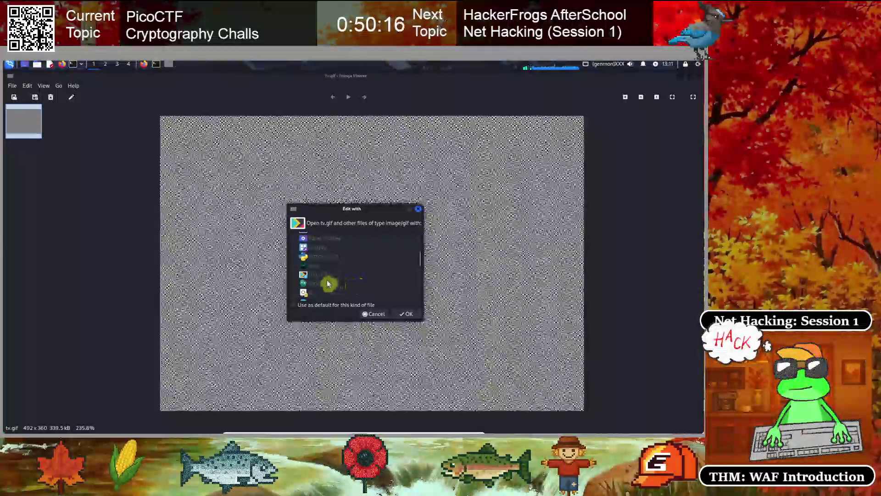
left_click(323, 274)
left_click(405, 315)
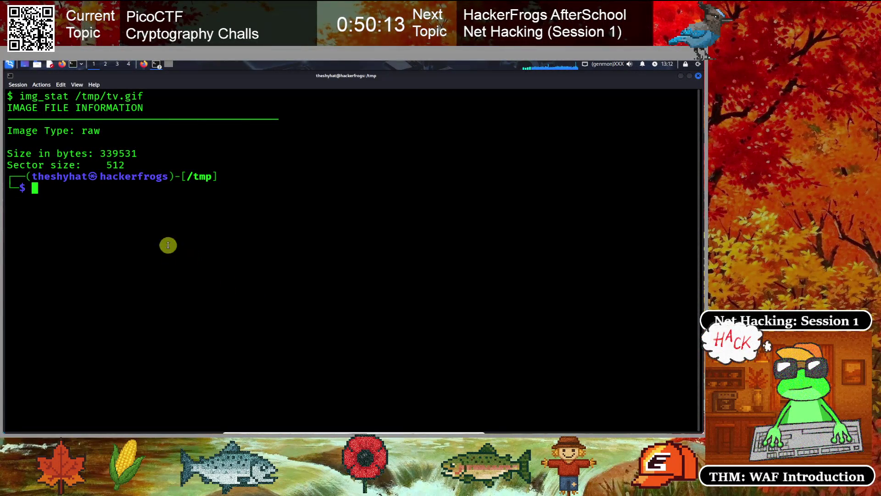
Check the image's right-click actions, close Image Viewer, and return to the GIF analyzer in Firefox.
left_click(167, 65)
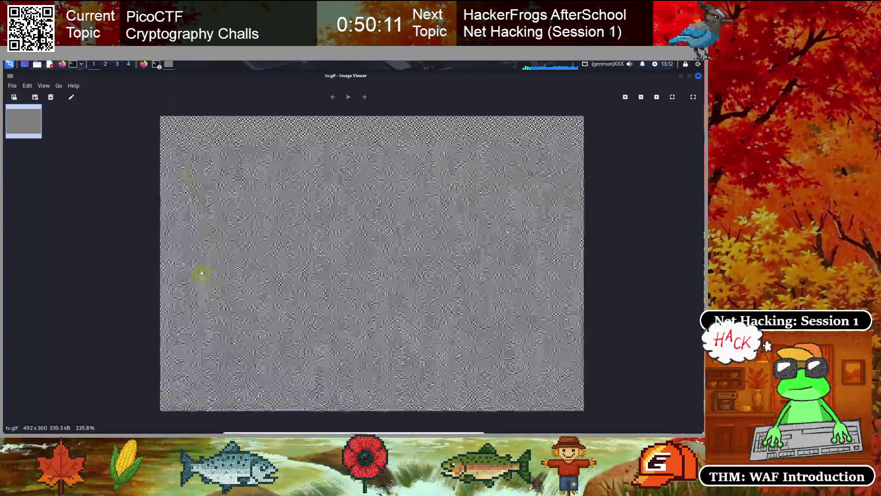
right_click(237, 203)
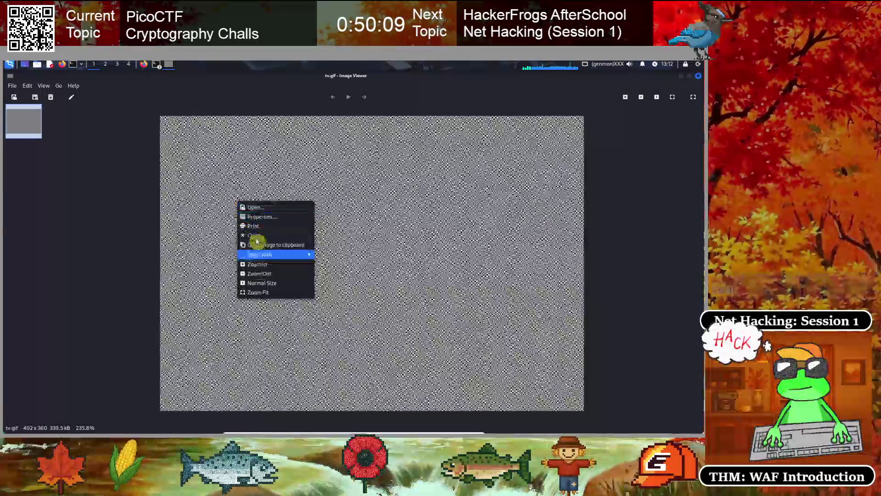
mouse_move(284, 259)
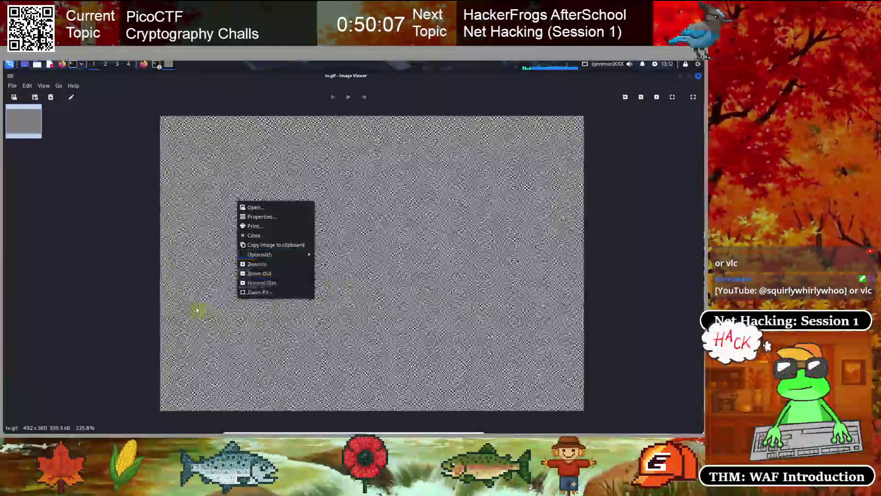
left_click(193, 304)
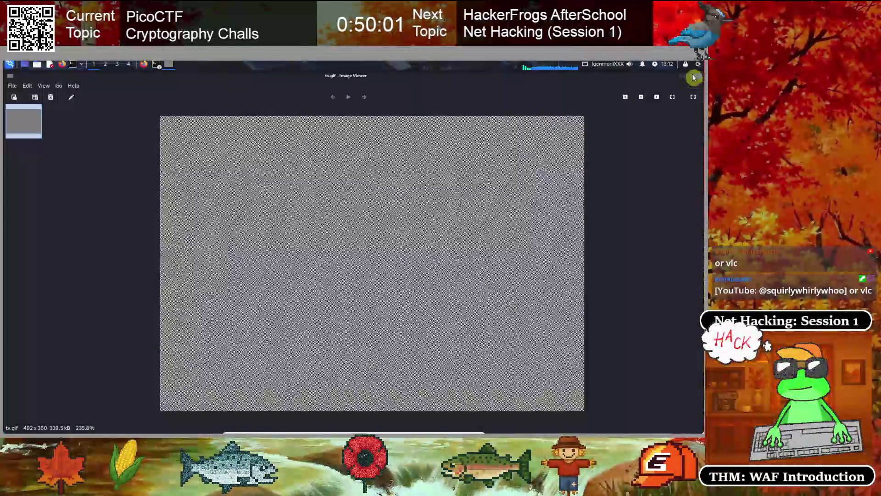
left_click(698, 75)
left_click(148, 68)
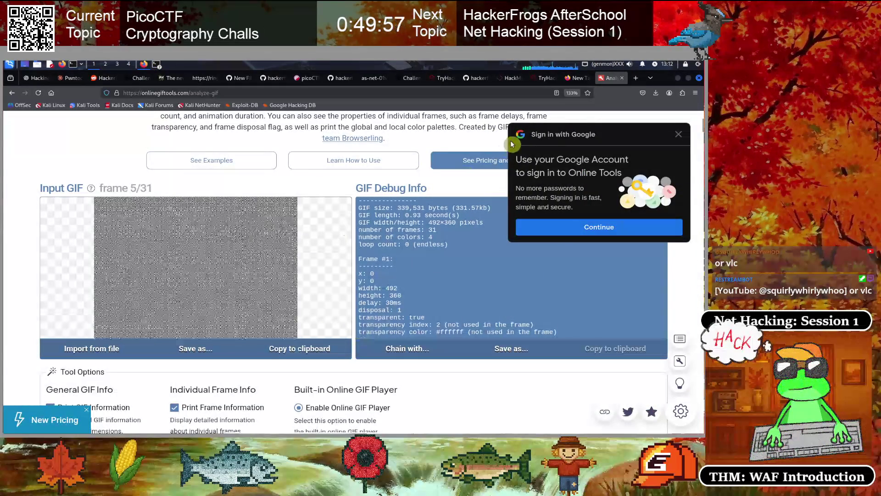
Search Google for 'gif file frame by frame' in a new tab and open Ezgif's 'Split GIF image into frames' result.
left_click(636, 78)
left_click(237, 239)
type("gif")
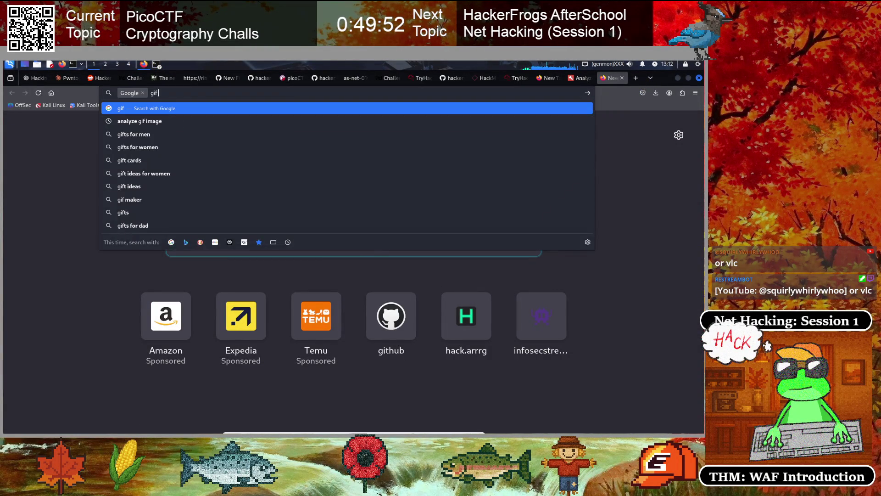
key("BackSpace")
key("BackSpace")
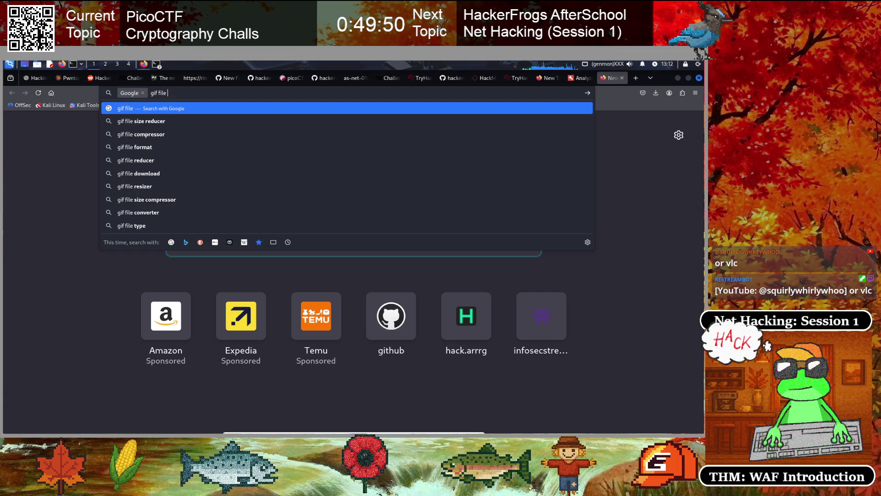
key("BackSpace")
key("BackSpace")
key("BackSpace")
type("by frame")
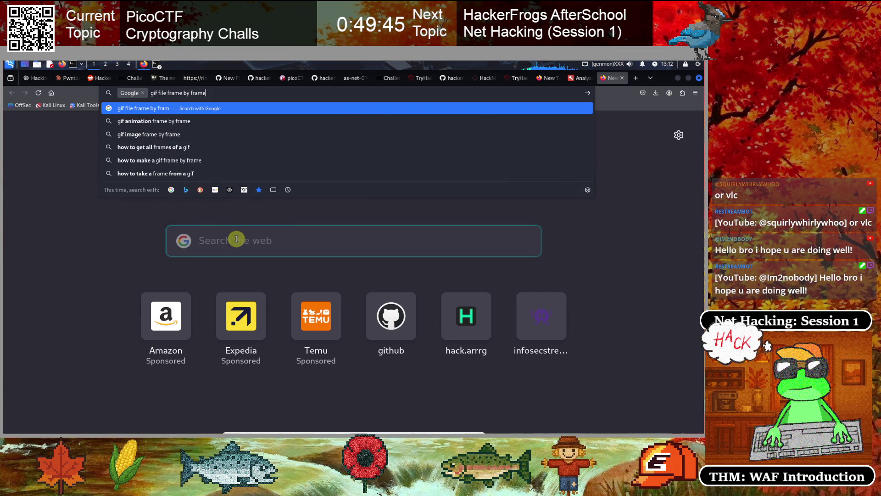
key("Return")
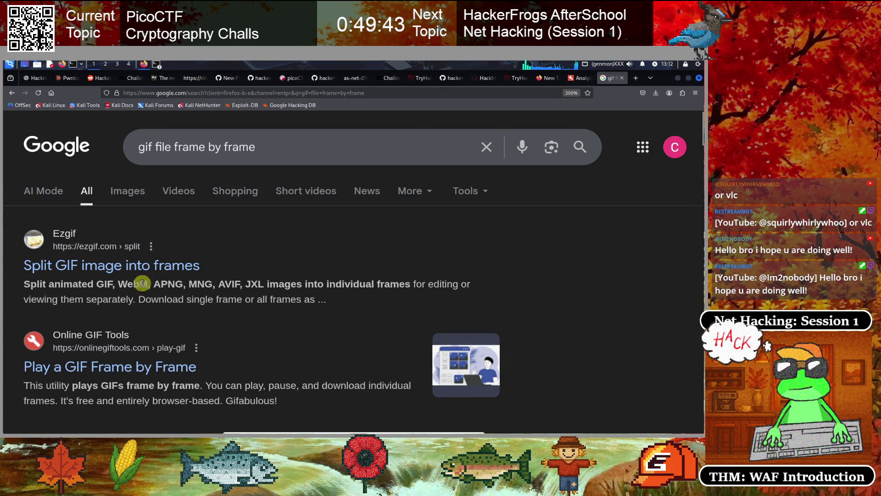
left_click(168, 287)
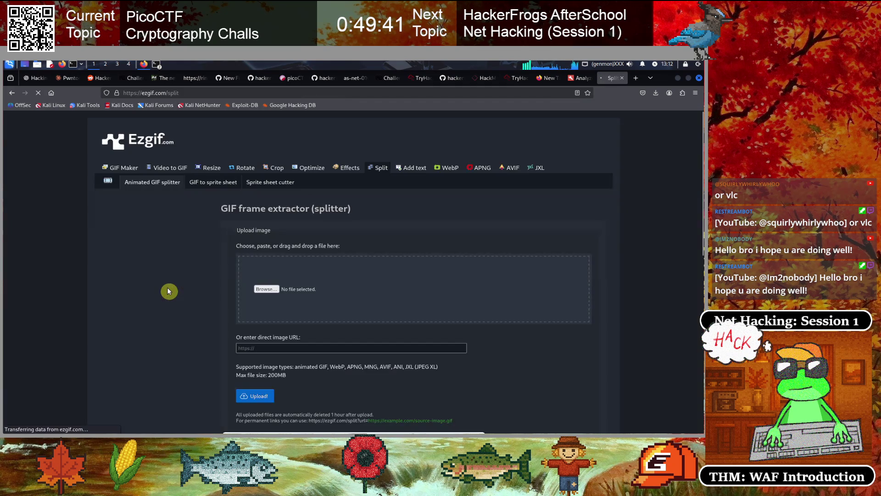
Upload /tmp/tv.gif to Ezgif's splitter (331.57KiB, 492×360, 31 frames) and zoom the page to 150%.
left_click(266, 290)
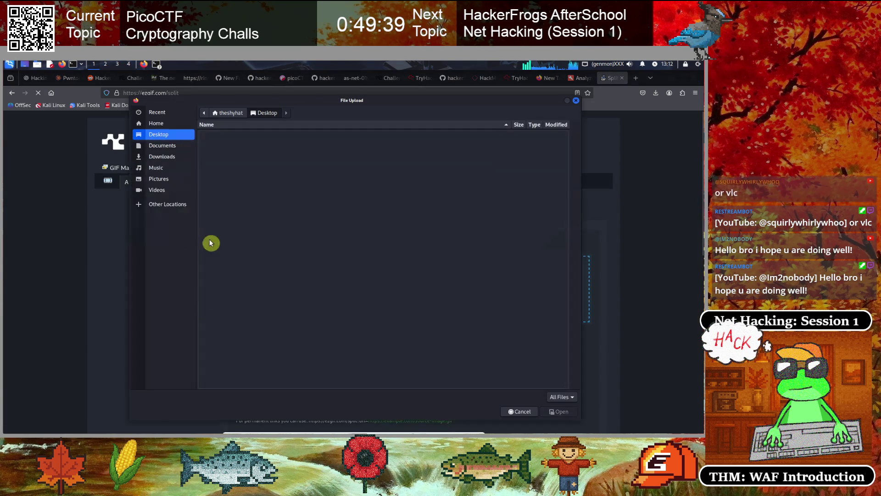
left_click(166, 204)
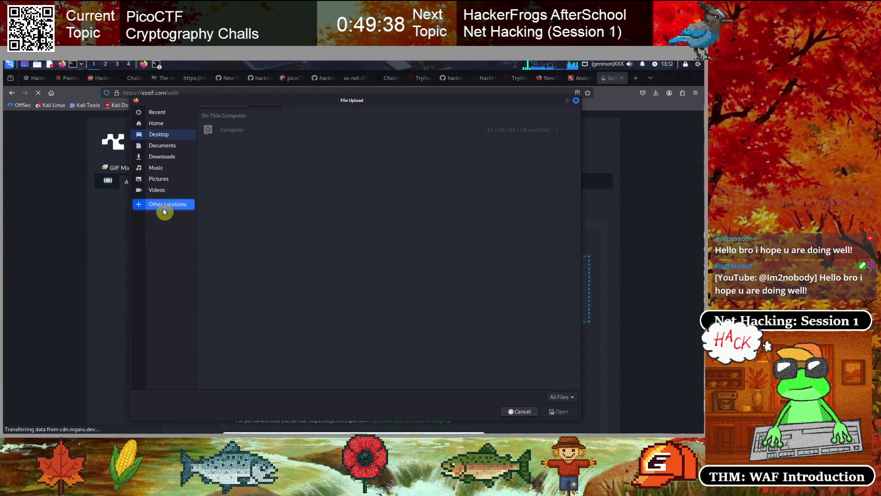
left_click(238, 131)
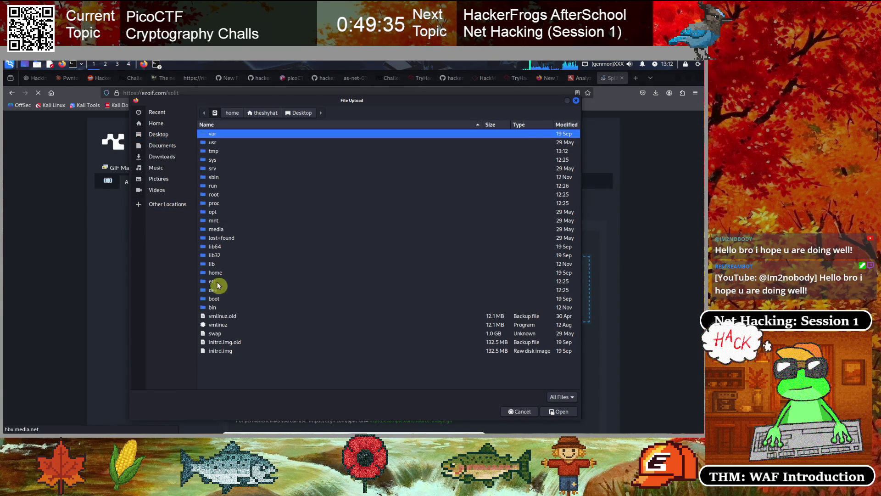
double_click(219, 152)
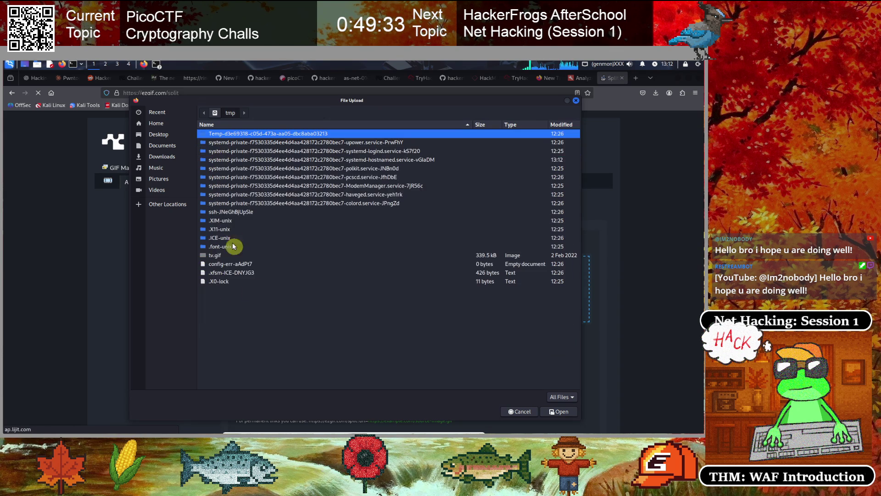
left_click(216, 257)
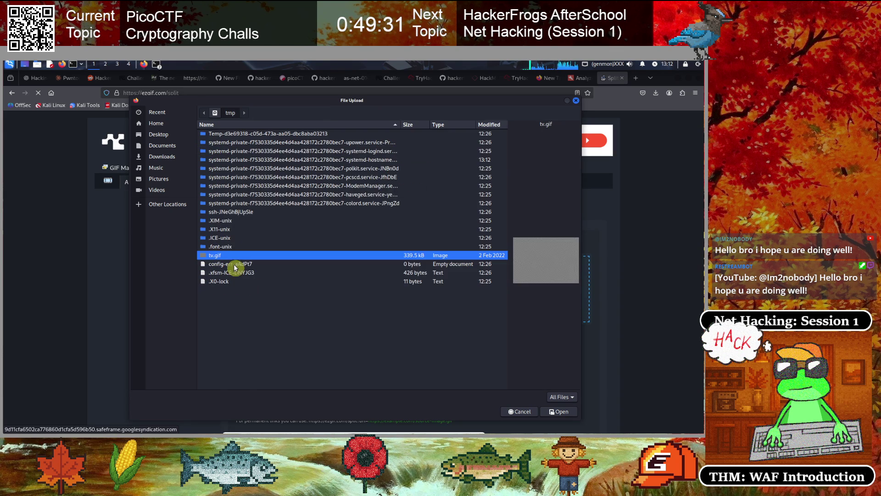
left_click(559, 413)
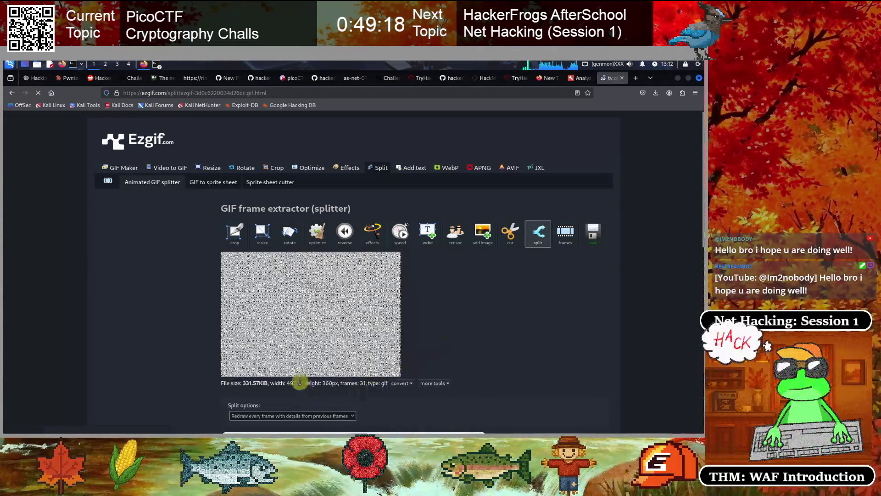
key("ctrl+plus")
key("ctrl+plus")
key("ctrl+plus")
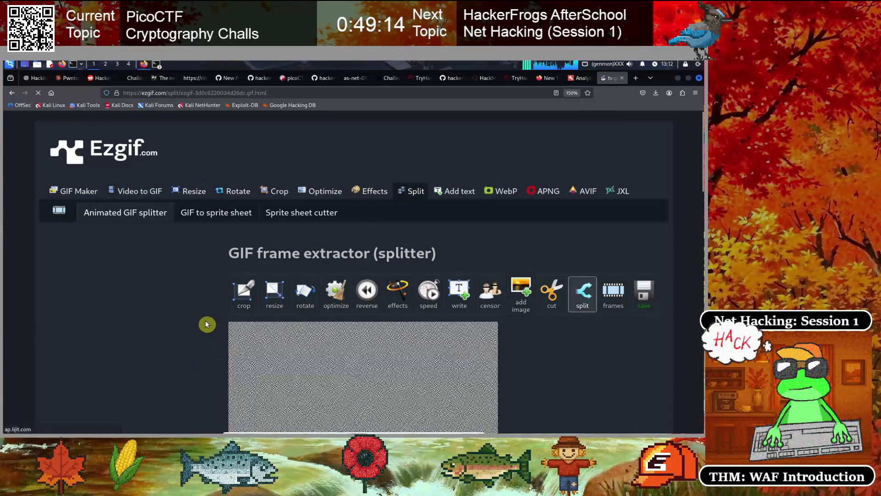
Select Ezgif's frame-splitting tool for tv.gif and review its split options.
scroll(206, 321, "down", 2)
scroll(219, 319, "down", 2)
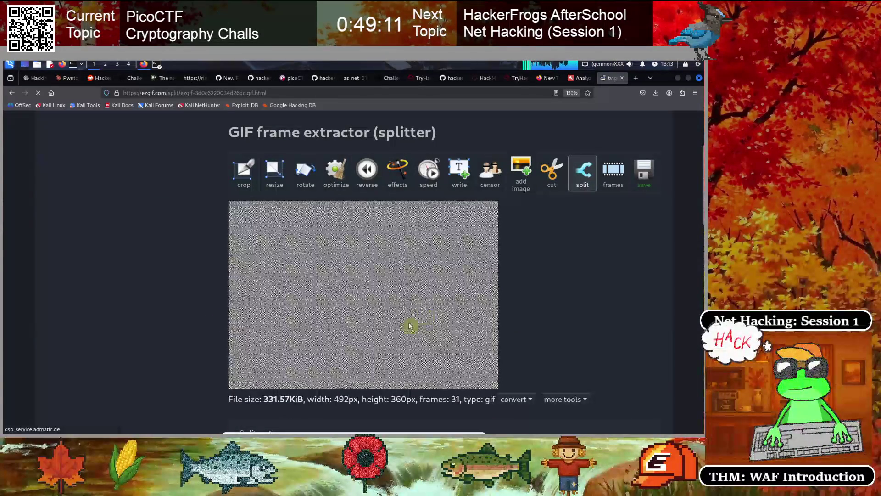
left_click(583, 173)
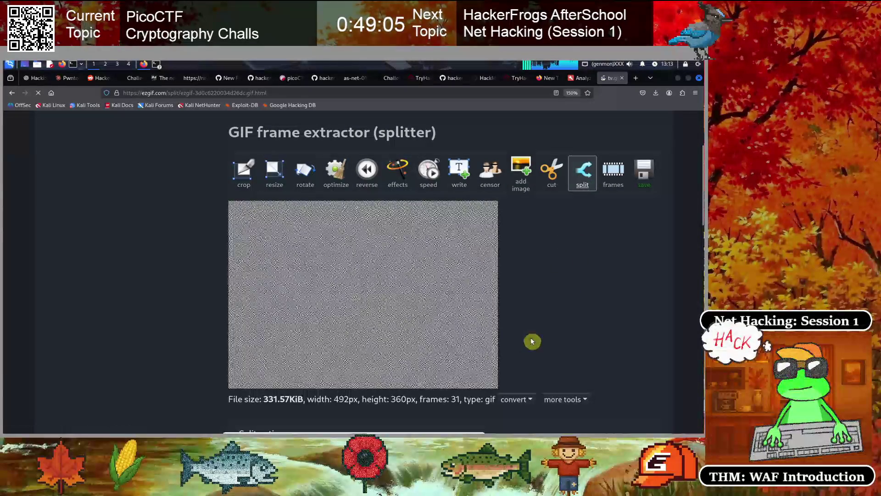
scroll(531, 336, "down", 5)
scroll(531, 334, "up", 5)
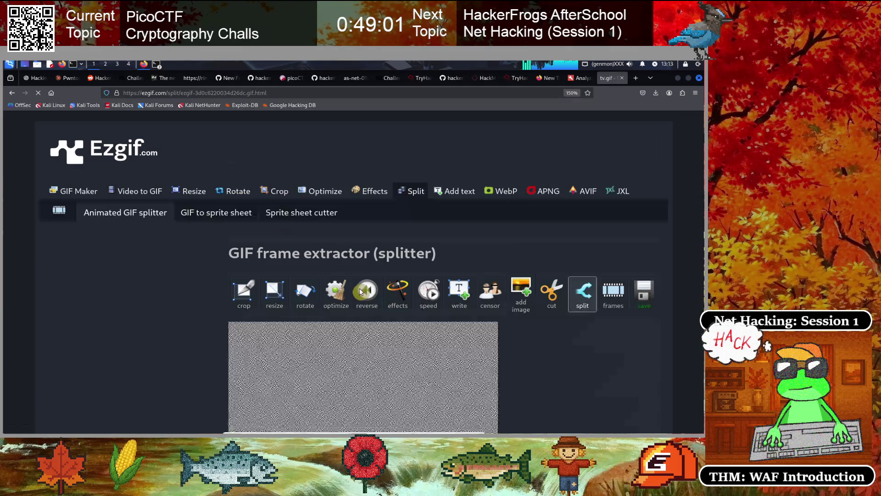
scroll(606, 369, "down", 10)
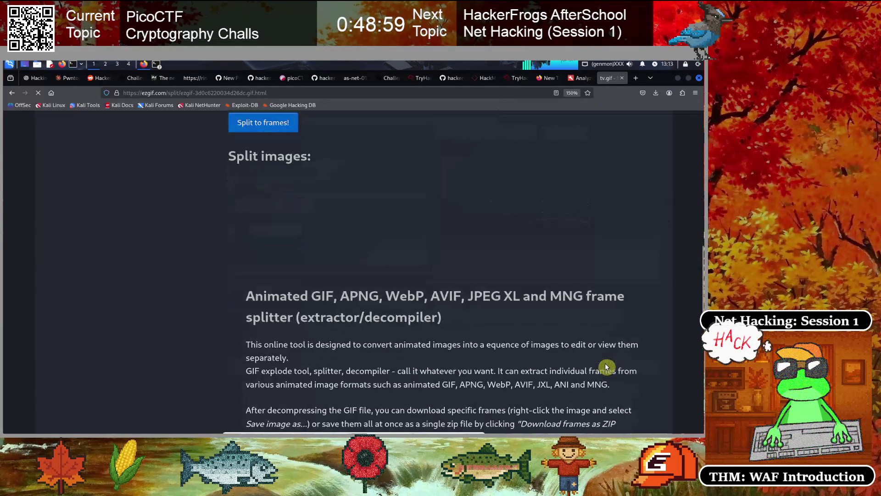
scroll(578, 360, "up", 3)
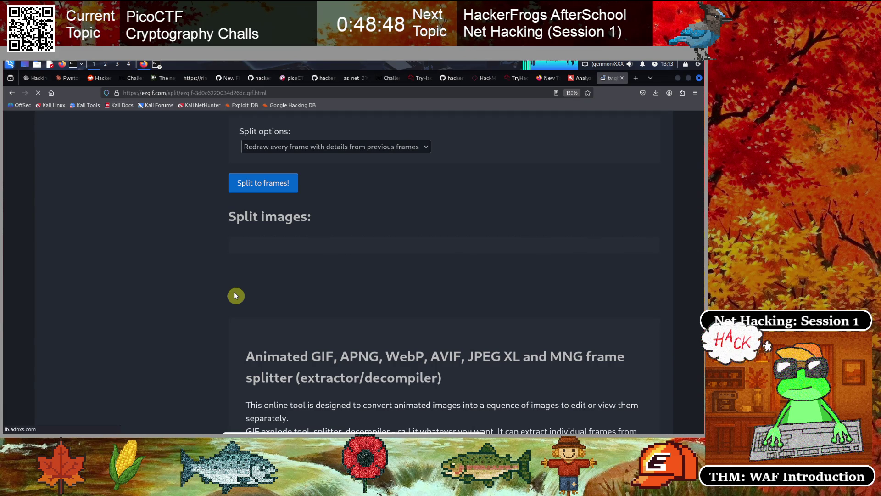
scroll(324, 270, "up", 5)
scroll(323, 270, "down", 3)
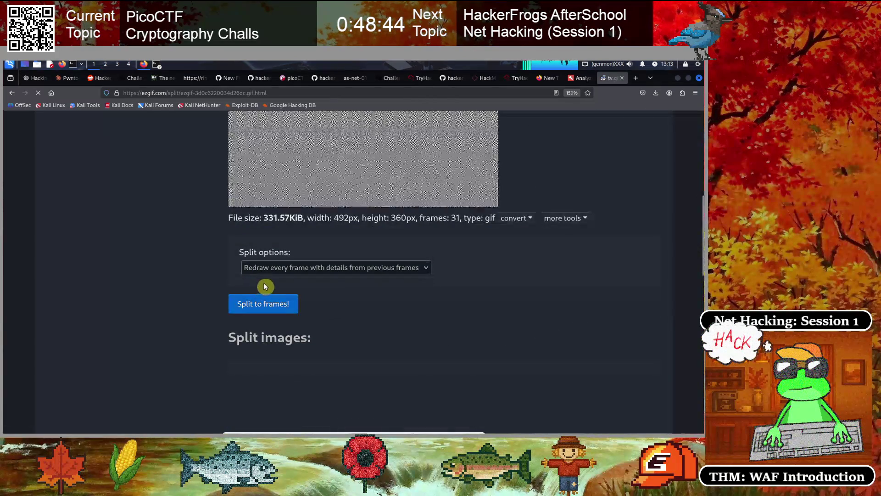
Set the split option to 'Output as JPG' and split tv.gif into frames.
left_click(380, 269)
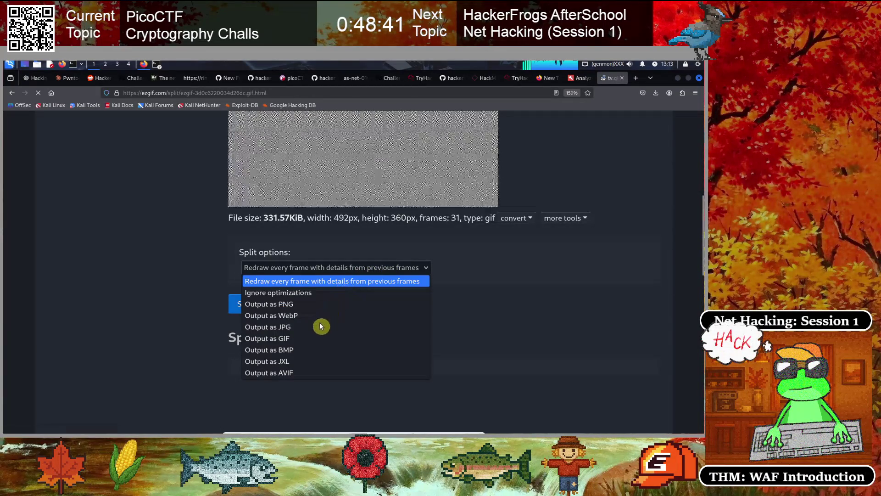
left_click(285, 327)
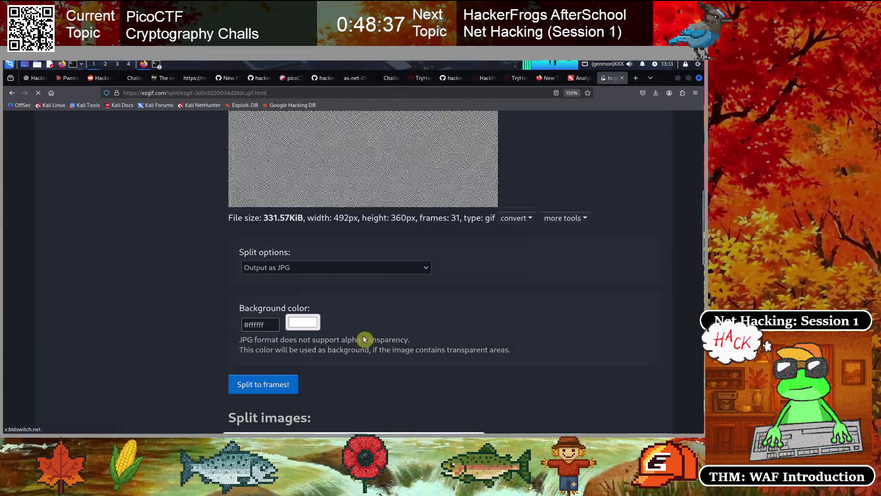
scroll(387, 333, "down", 5)
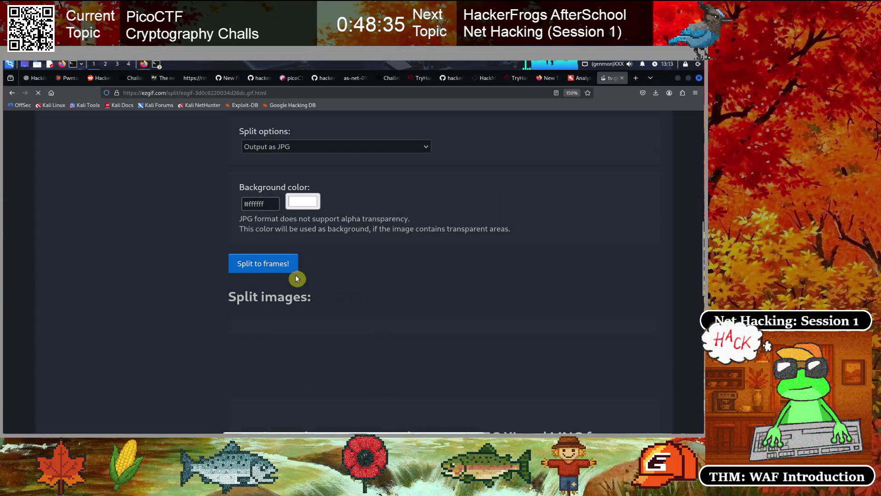
left_click(271, 266)
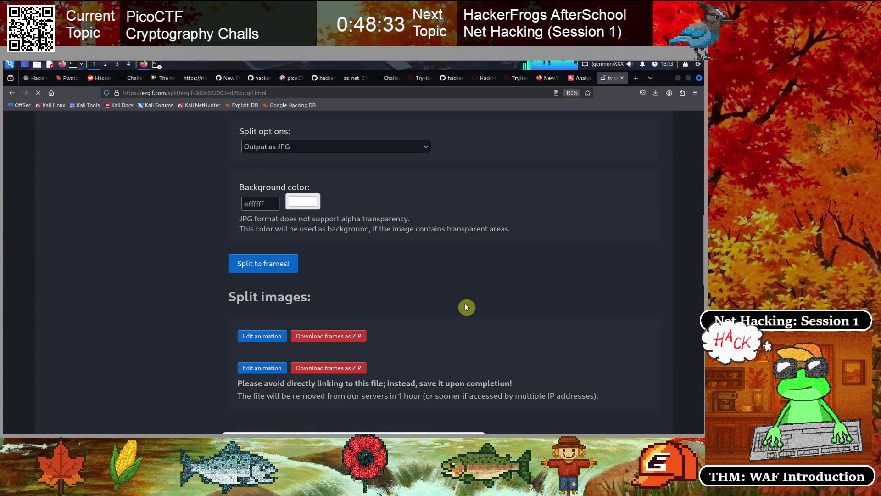
Scroll through all 31 static-noise JPG frames of tv.gif, then select the page address.
scroll(467, 308, "down", 5)
scroll(537, 300, "down", 8)
scroll(537, 301, "down", 12)
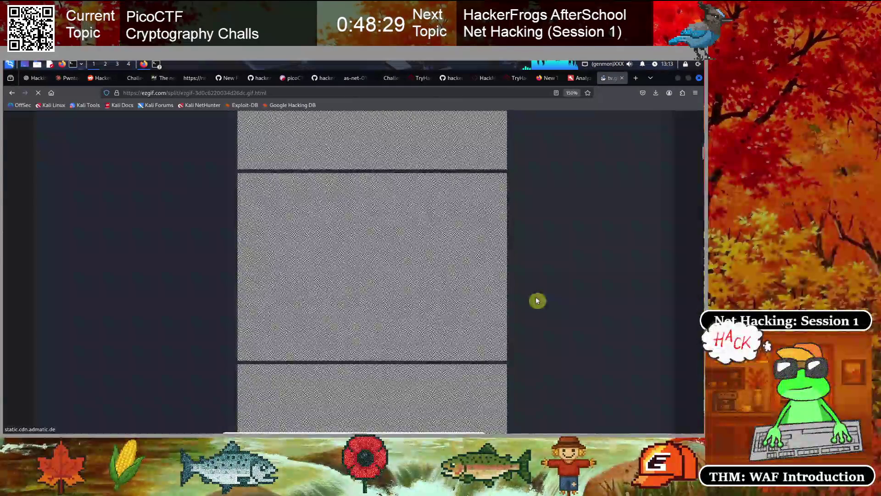
scroll(537, 300, "down", 10)
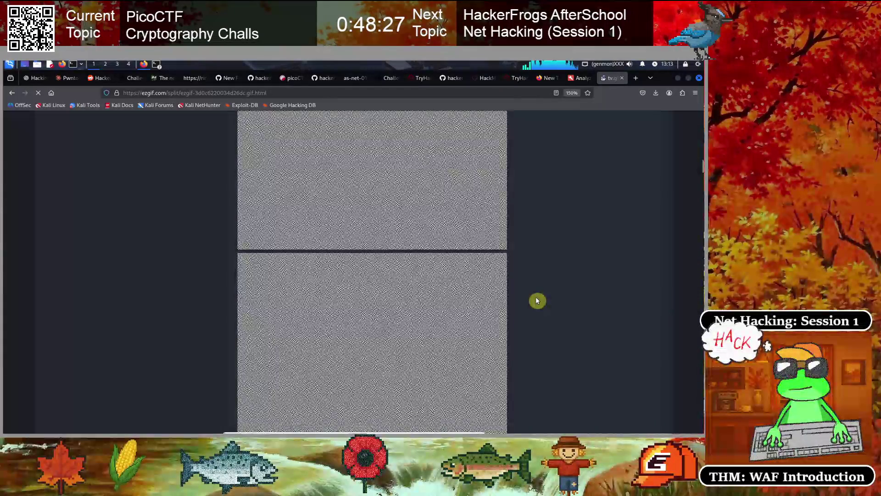
scroll(537, 301, "down", 10)
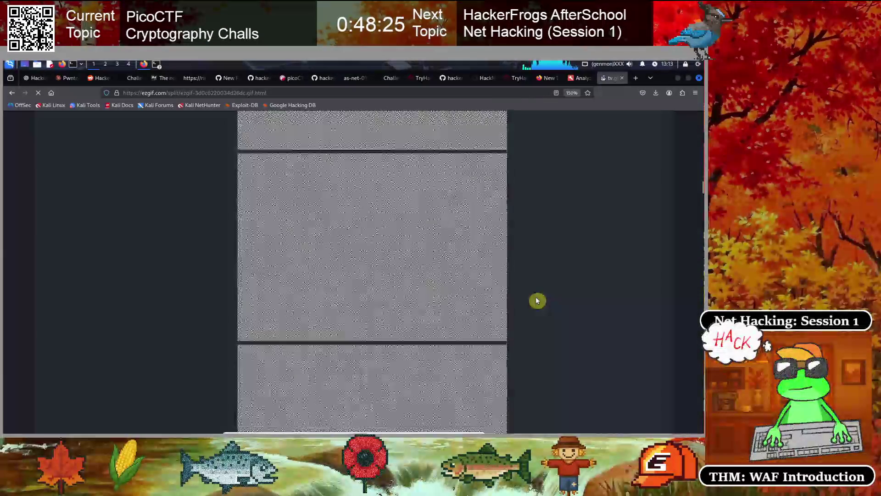
scroll(537, 301, "down", 10)
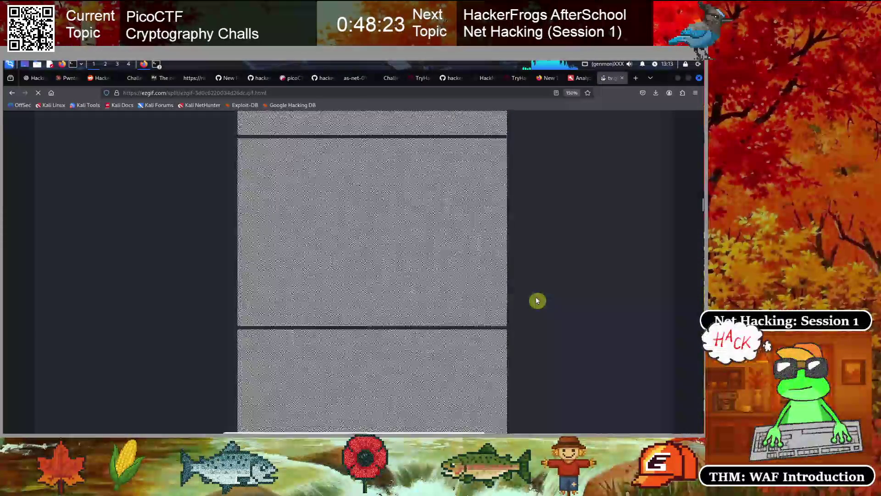
scroll(538, 300, "down", 10)
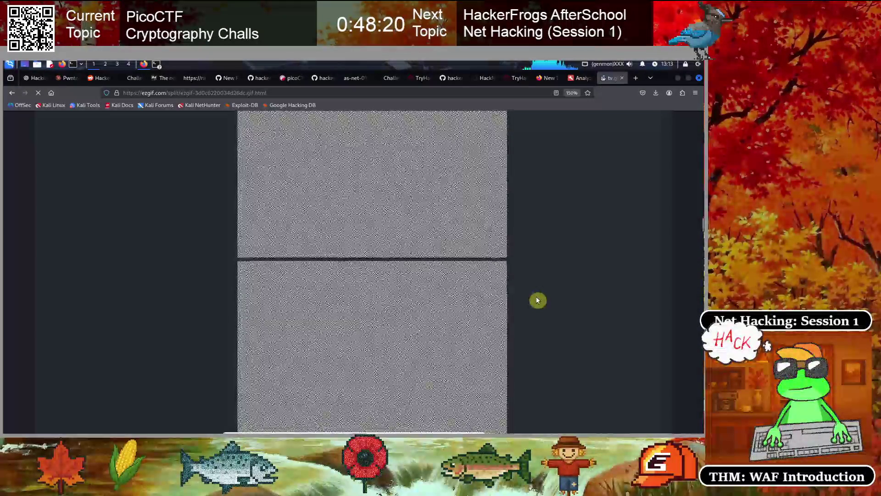
scroll(538, 300, "down", 10)
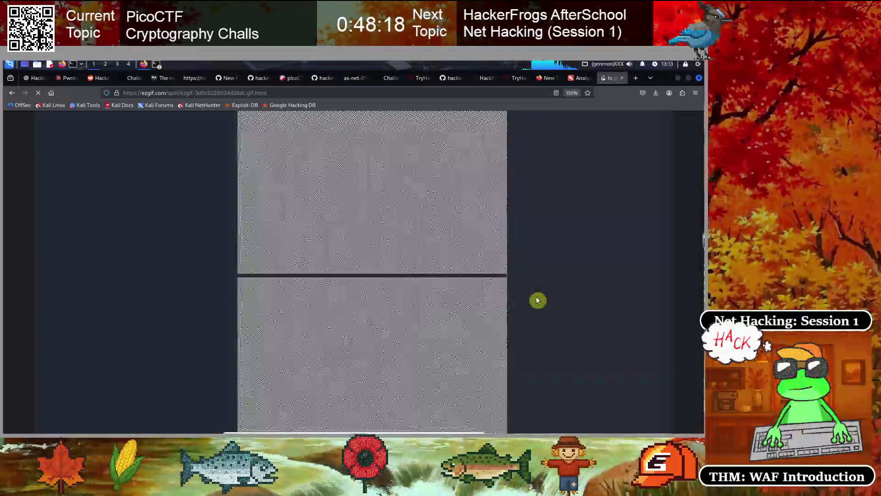
scroll(538, 300, "down", 10)
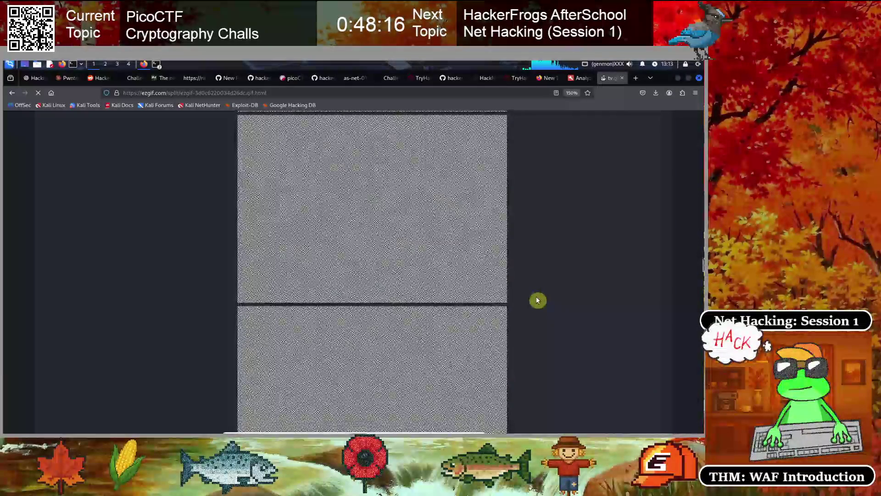
scroll(538, 300, "down", 10)
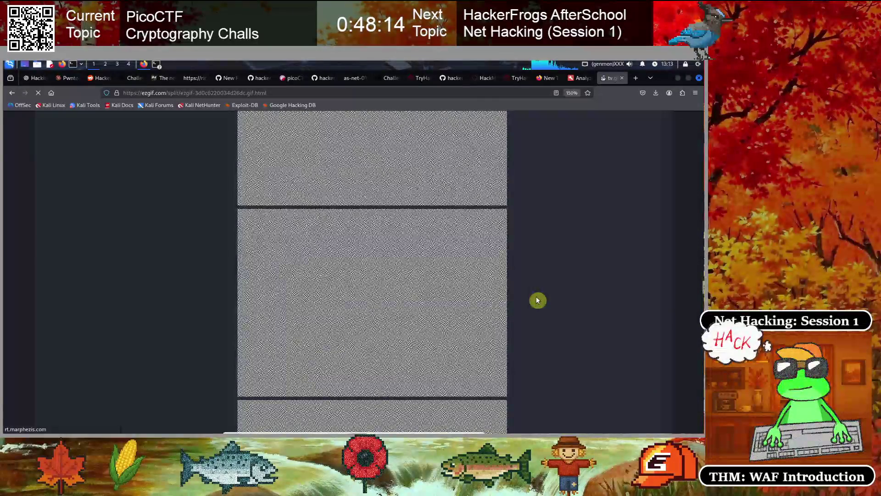
scroll(538, 300, "down", 10)
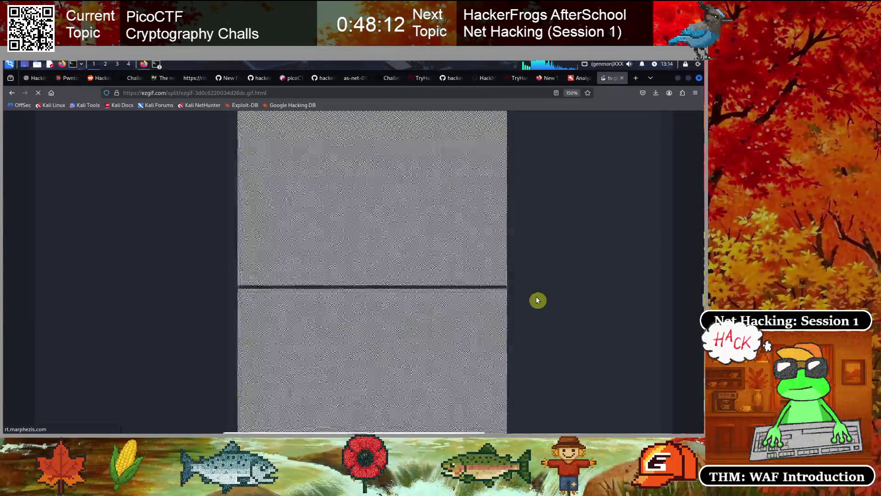
scroll(538, 300, "down", 10)
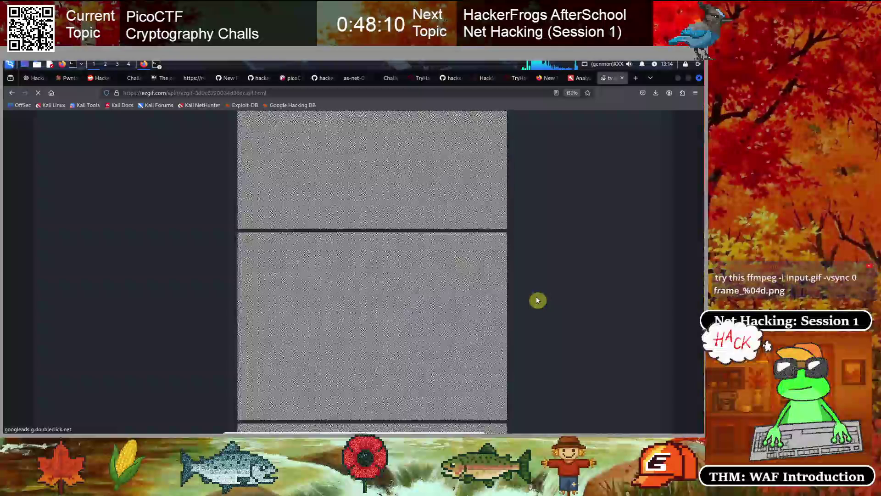
left_click(221, 92)
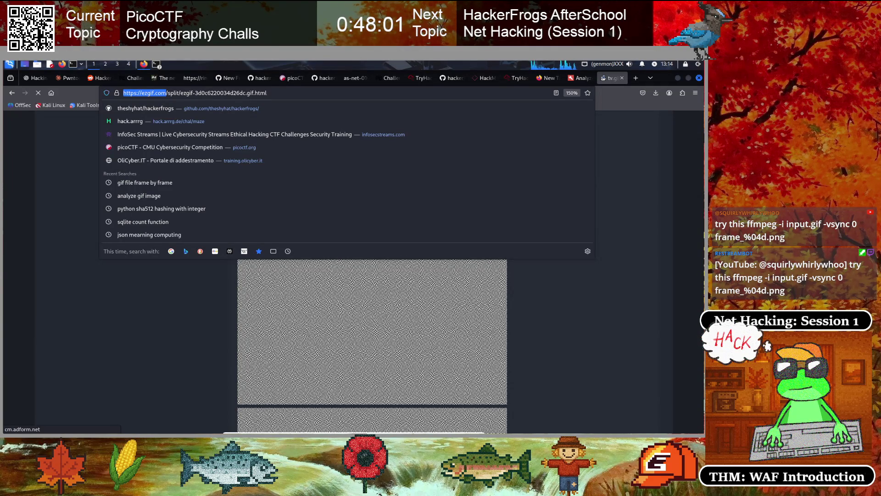
Close the address bar suggestions to get back to the tv.gif split frames.
left_click(172, 304)
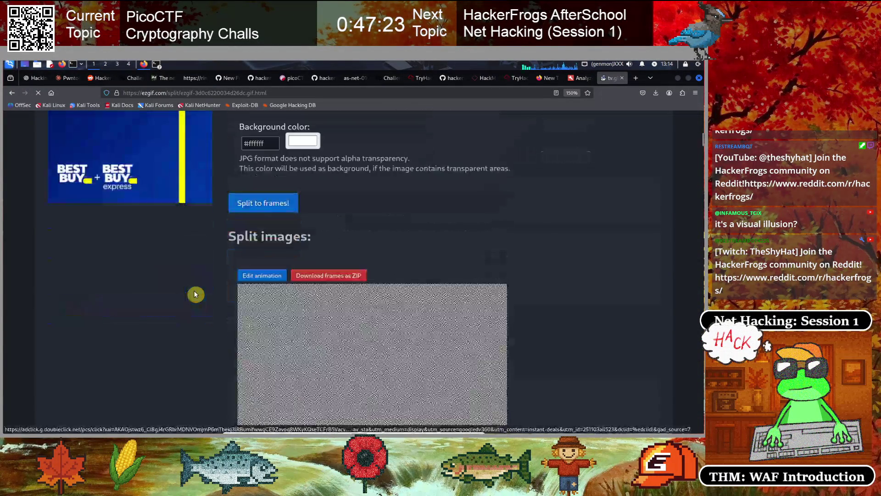
Zoom the page out to 67% and scan the two-column frame grid, returning to the top.
scroll(195, 294, "down", 4)
key("ctrl+minus")
key("ctrl+minus")
key("ctrl+minus")
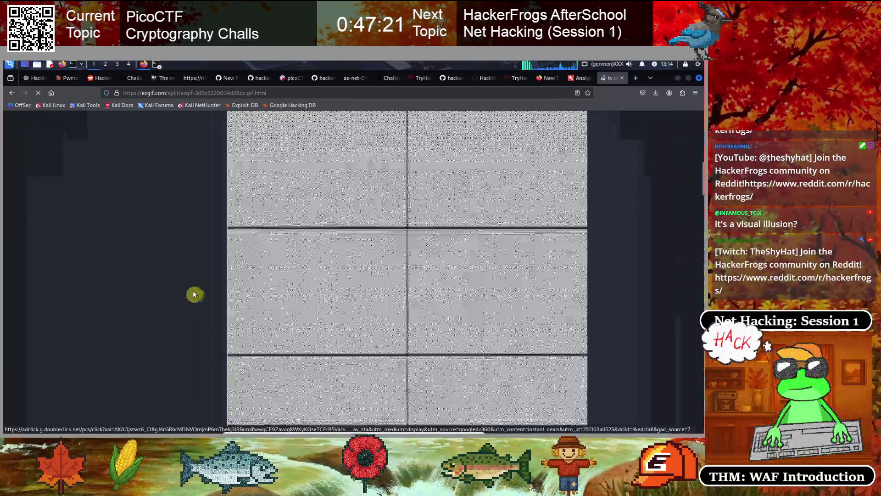
key("ctrl+minus")
key("ctrl+minus")
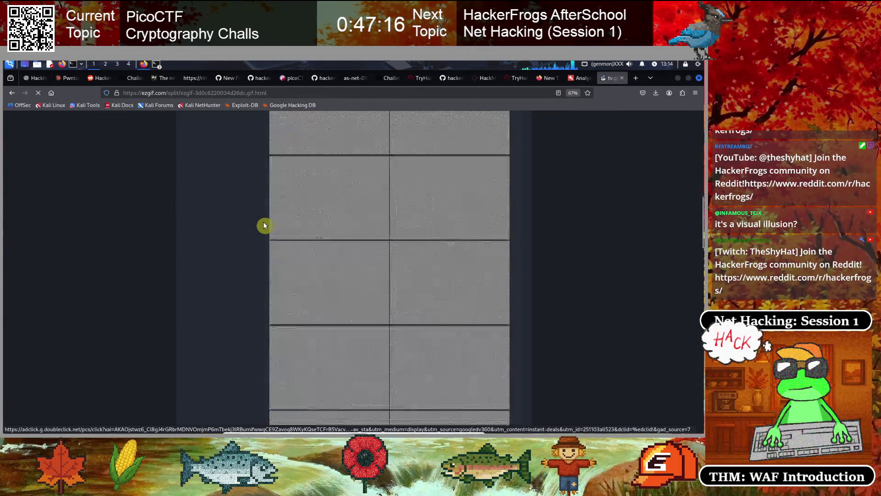
scroll(265, 225, "down", 2)
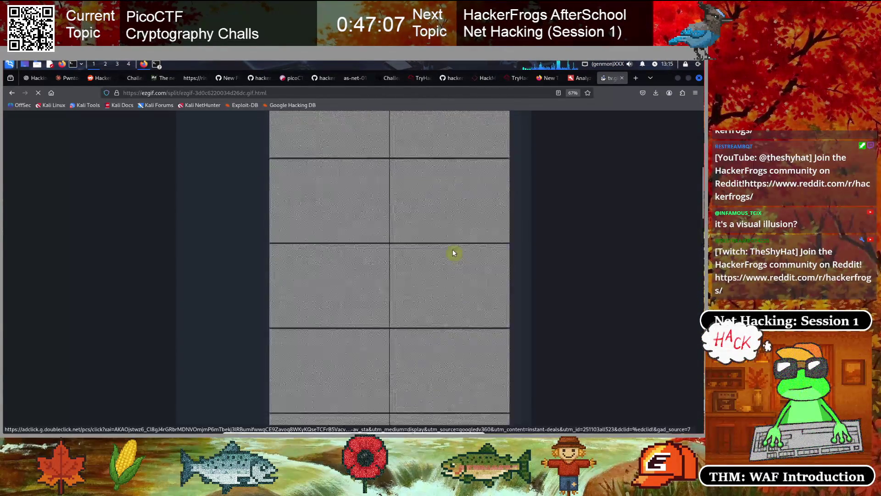
scroll(453, 253, "up", 4)
scroll(454, 253, "up", 3)
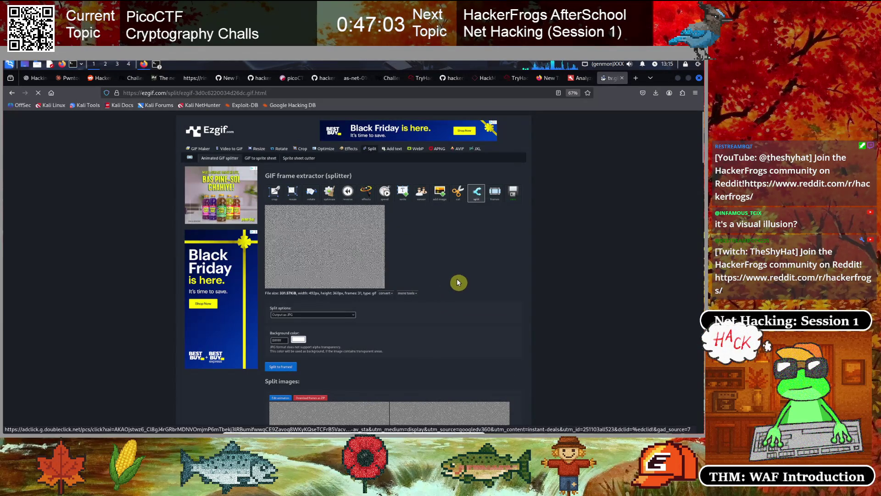
Return the Ezgif splitter page to its top and open a new blank Firefox tab.
scroll(459, 282, "up", 4)
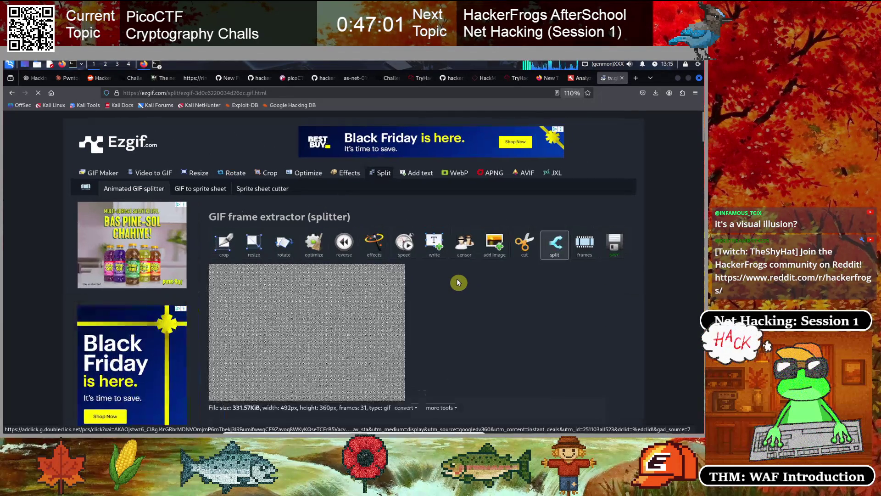
scroll(458, 282, "up", 1)
scroll(458, 283, "down", 2)
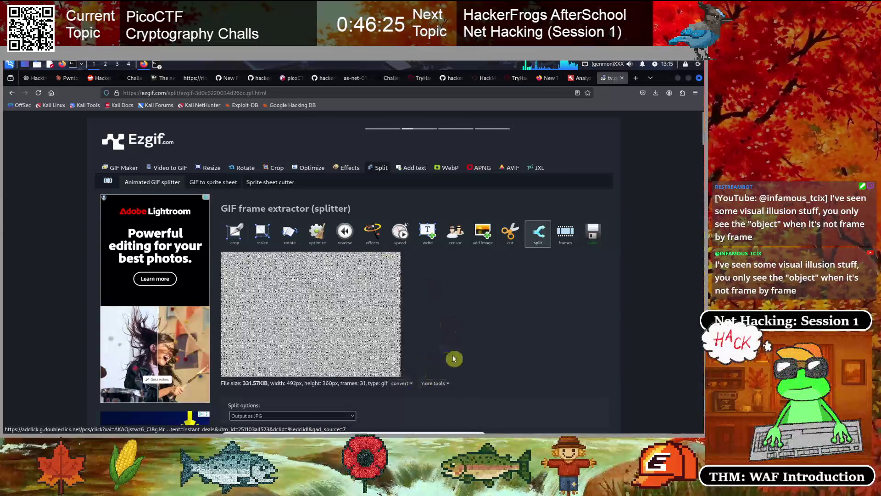
key("ctrl+t")
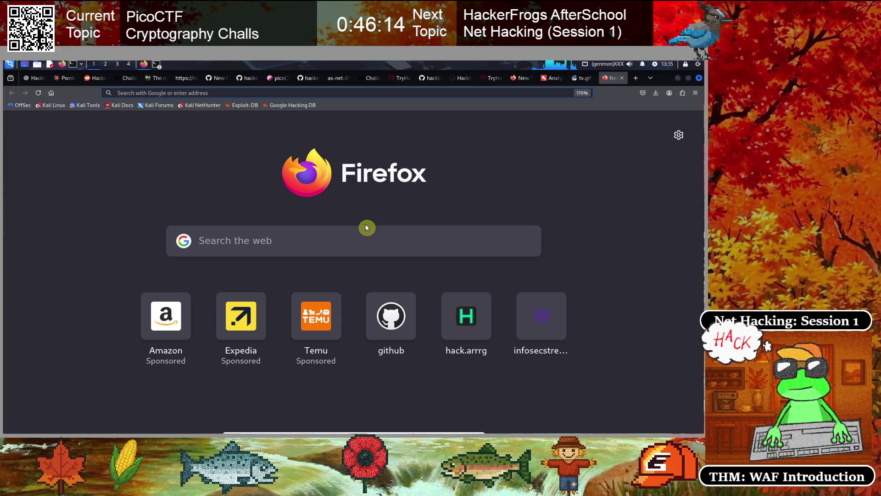
Load the Aperi'Solve site from the address bar by typing 'per' and taking its suggestion.
type("aper")
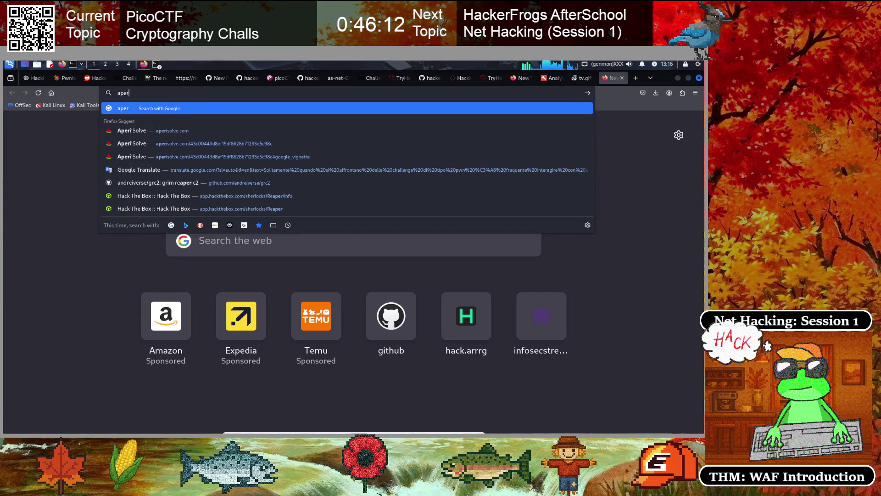
key("Down")
key("Return")
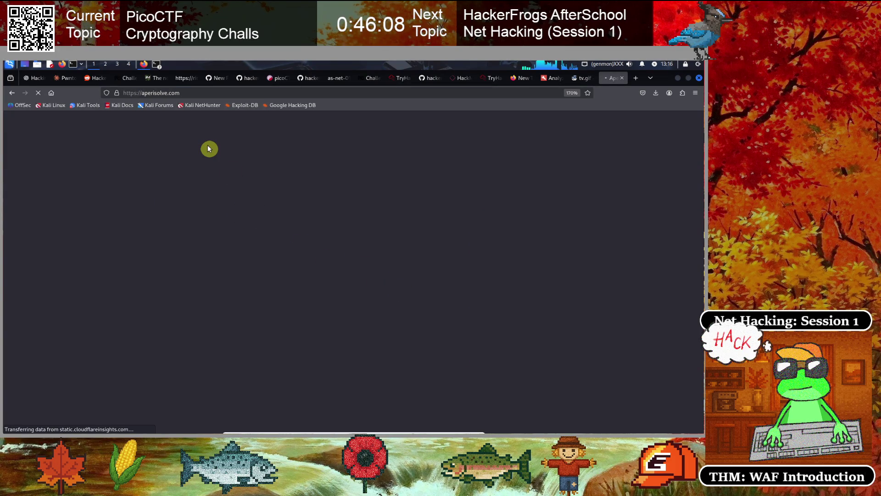
Scroll down Aperi'Solve's page and bring up the image file chooser.
left_click(176, 94)
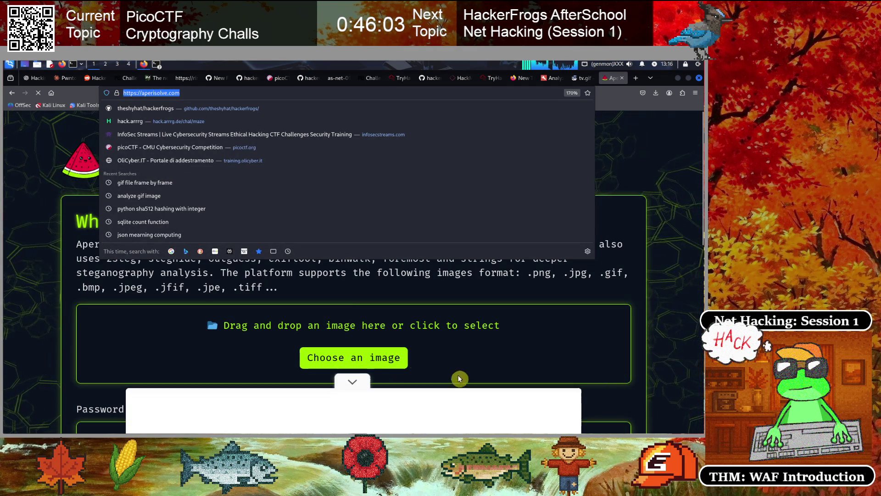
left_click(76, 261)
scroll(266, 249, "down", 2)
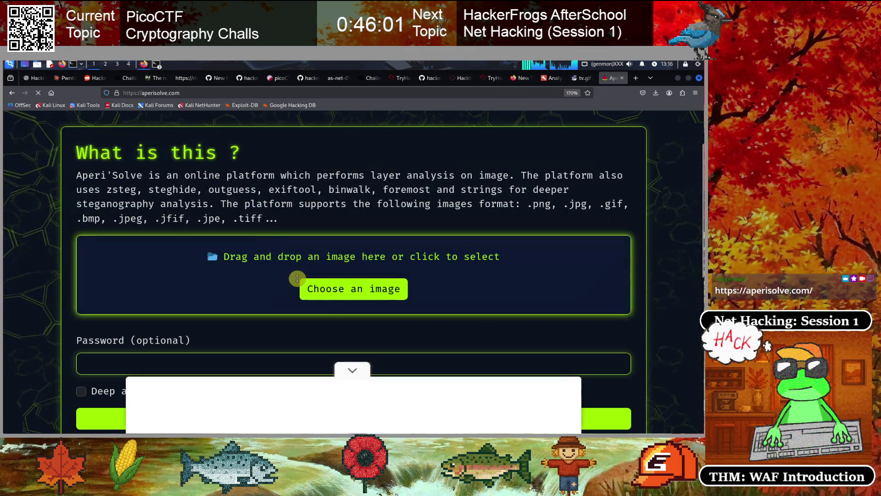
left_click(317, 284)
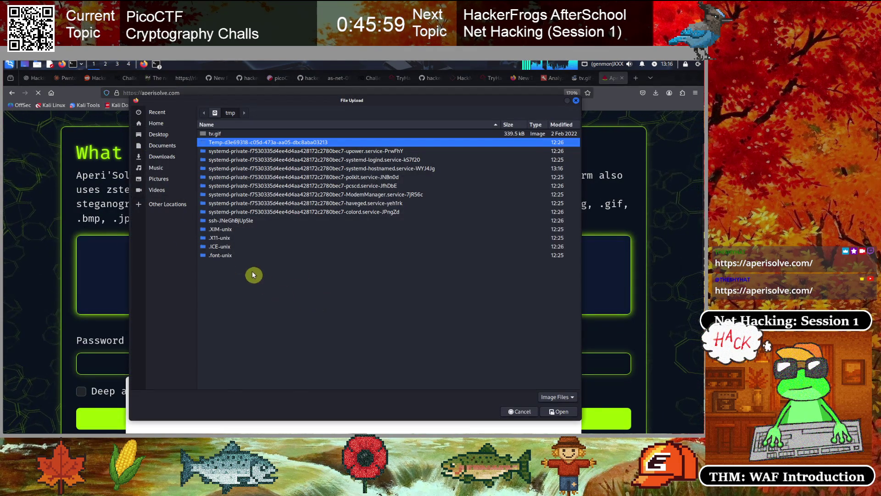
Pick tv.gif from the /tmp folder in the File Upload dialog.
left_click(156, 206)
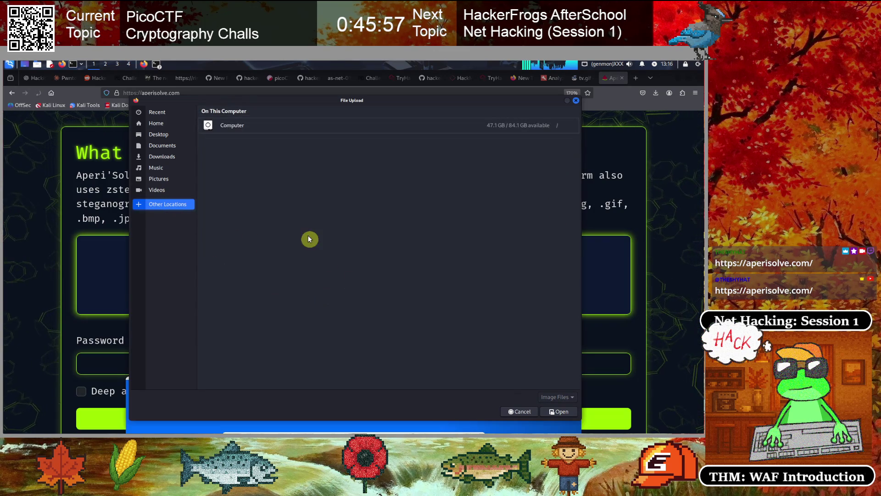
left_click(232, 128)
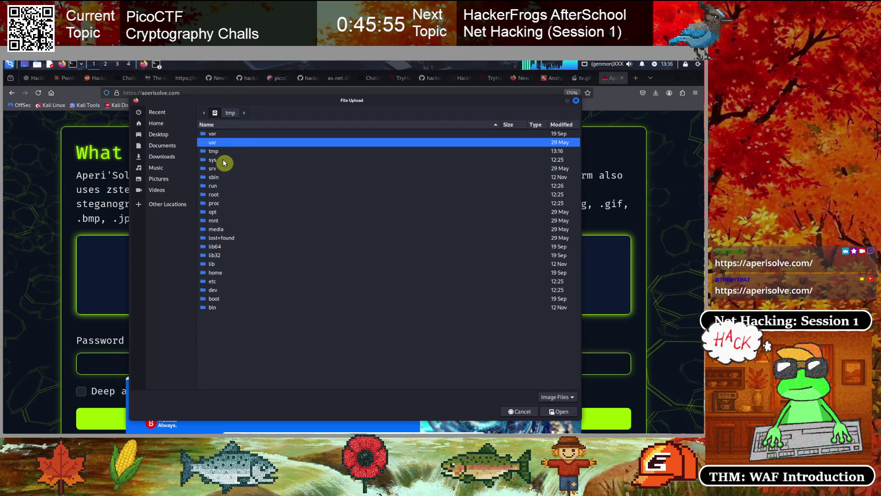
double_click(222, 152)
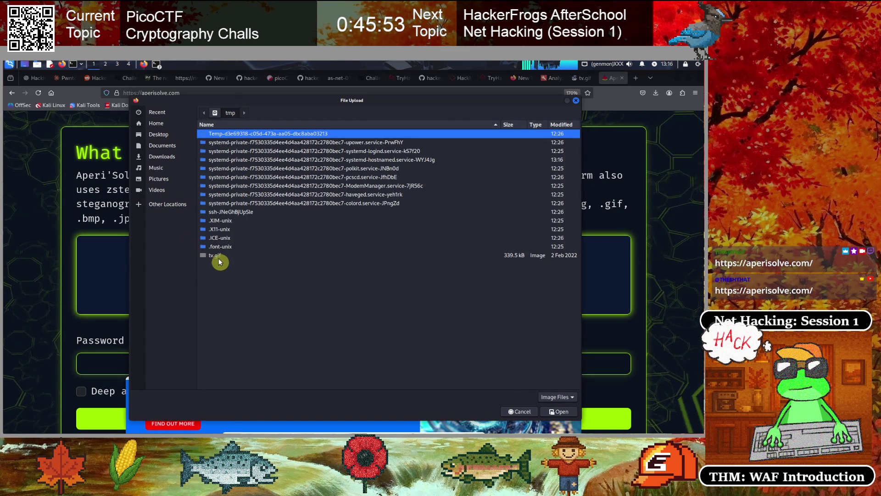
left_click(216, 255)
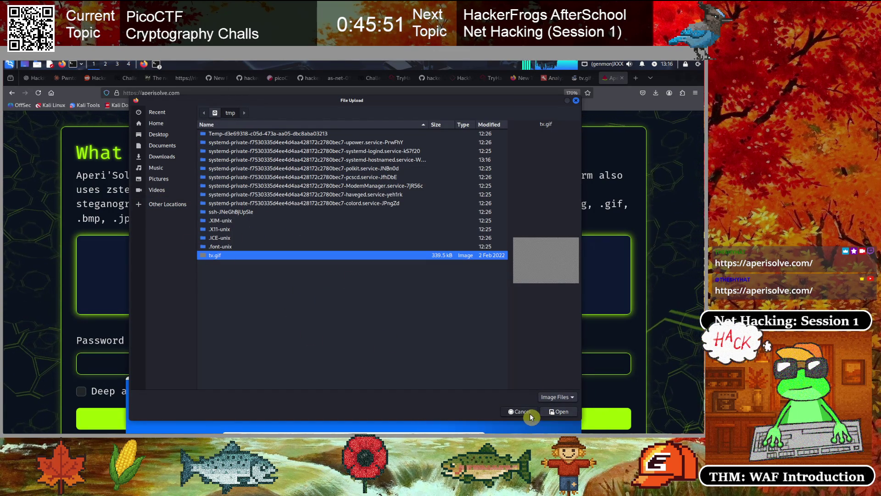
left_click(559, 412)
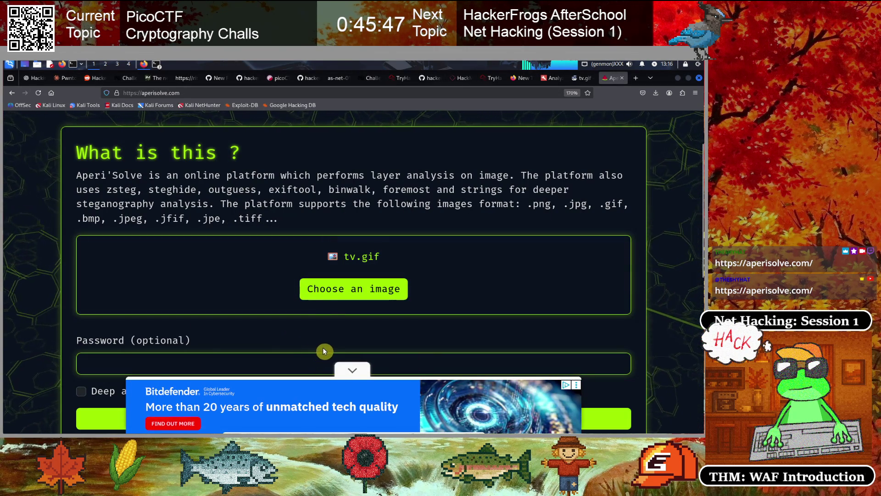
Re-choose tv.gif and submit it to Aperi'Solve for steganography analysis.
left_click(331, 291)
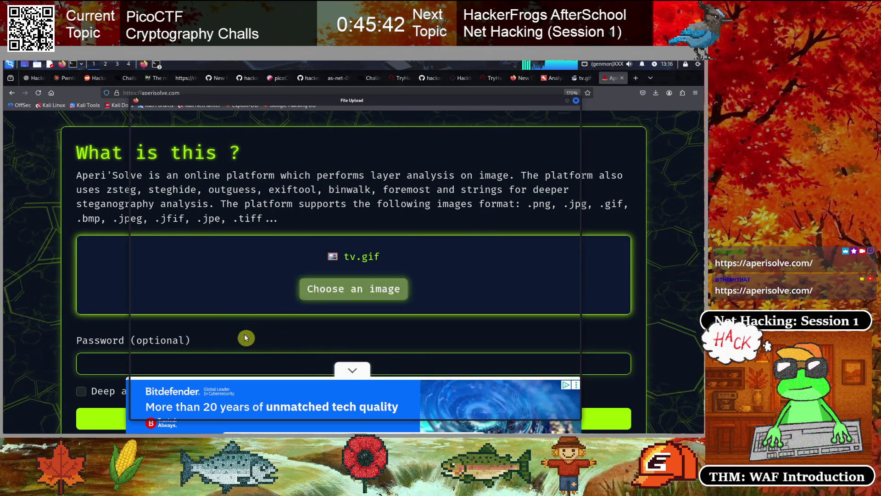
left_click(560, 413)
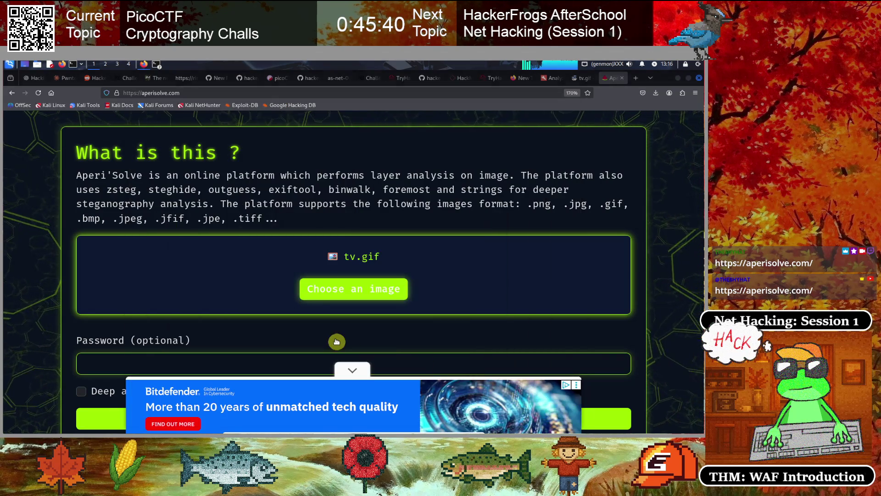
scroll(251, 295, "down", 3)
left_click(328, 288)
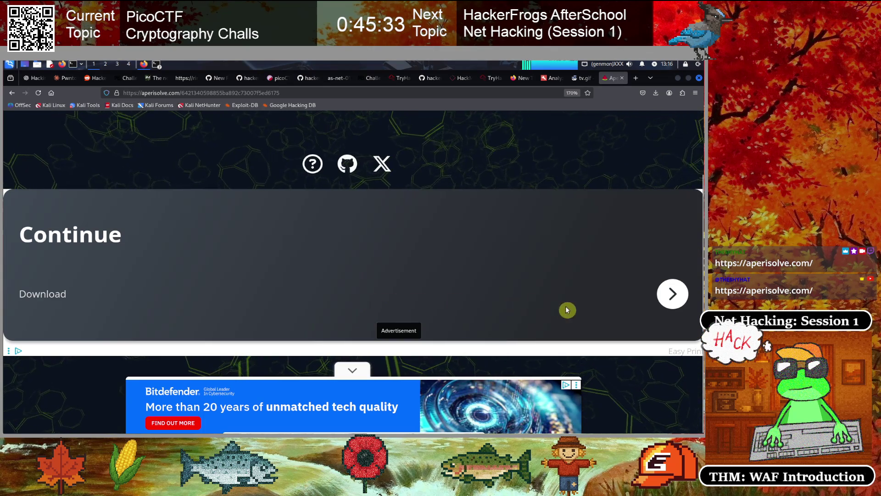
Close the Continue advertisement and browse the top of tv.gif's Aperi'Solve results.
left_click(419, 312)
scroll(419, 305, "up", 15)
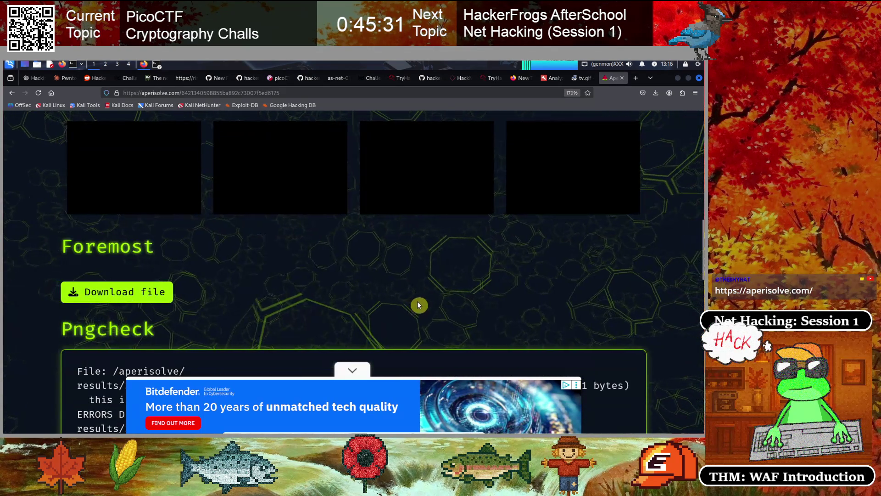
scroll(419, 299, "up", 4)
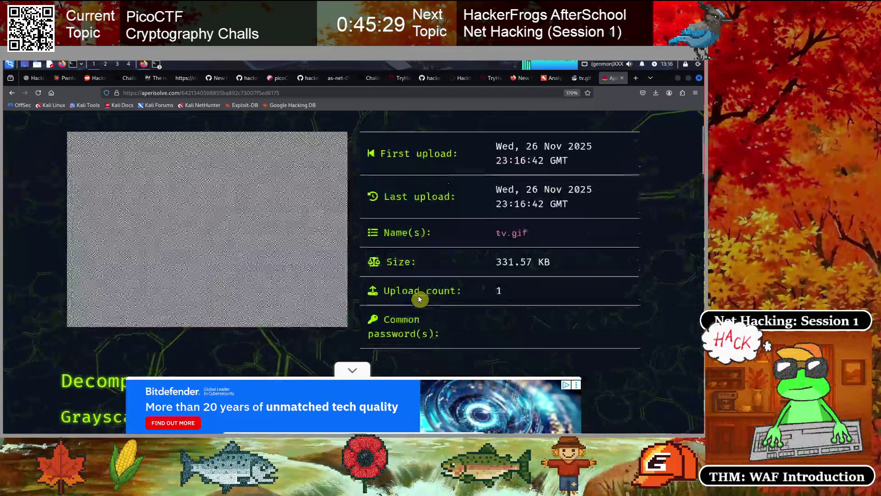
scroll(419, 299, "down", 2)
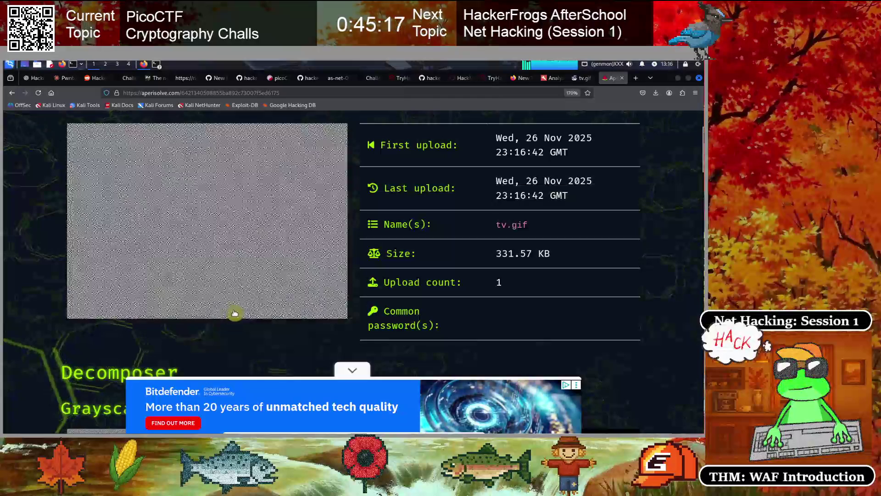
scroll(234, 316, "down", 4)
scroll(235, 308, "down", 4)
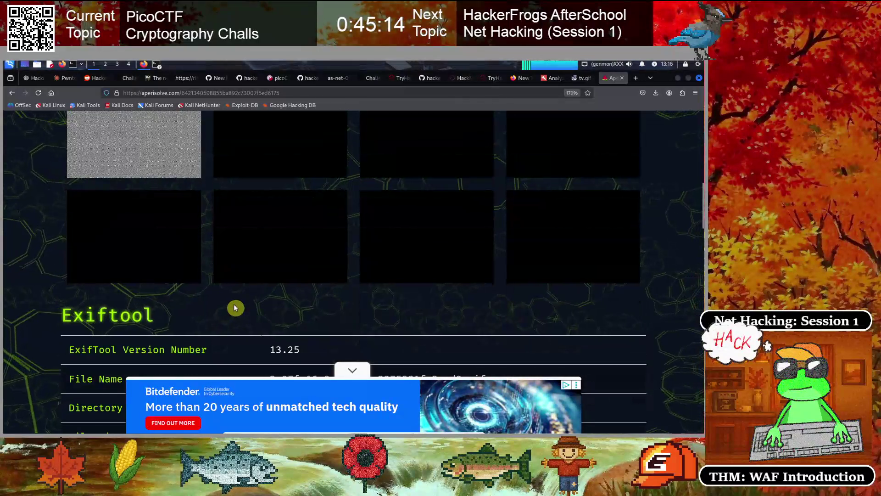
scroll(232, 307, "up", 2)
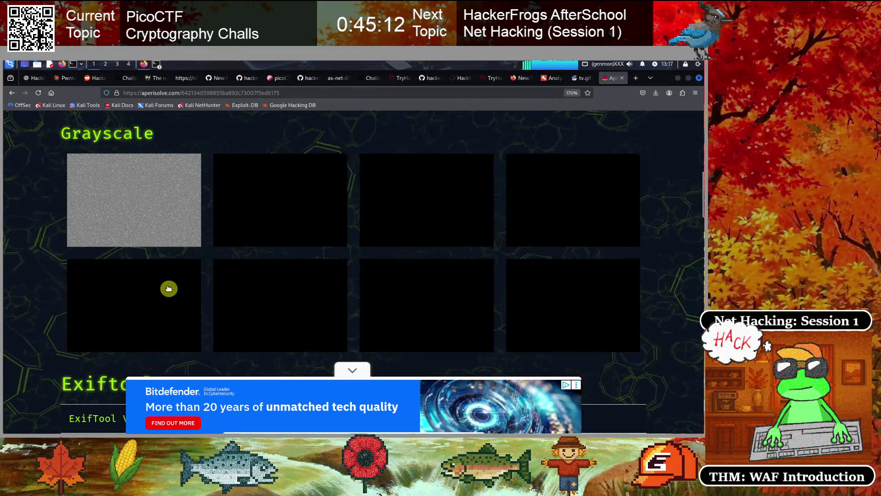
Scroll through the Decomposer, Exiftool and other results, then open a new tab's search box.
scroll(169, 287, "down", 10)
scroll(34, 315, "down", 9)
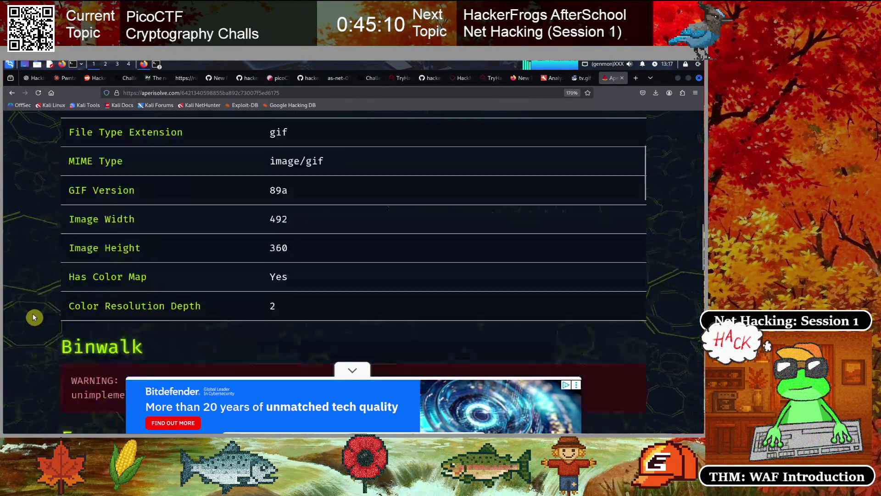
scroll(34, 314, "down", 5)
scroll(33, 313, "down", 15)
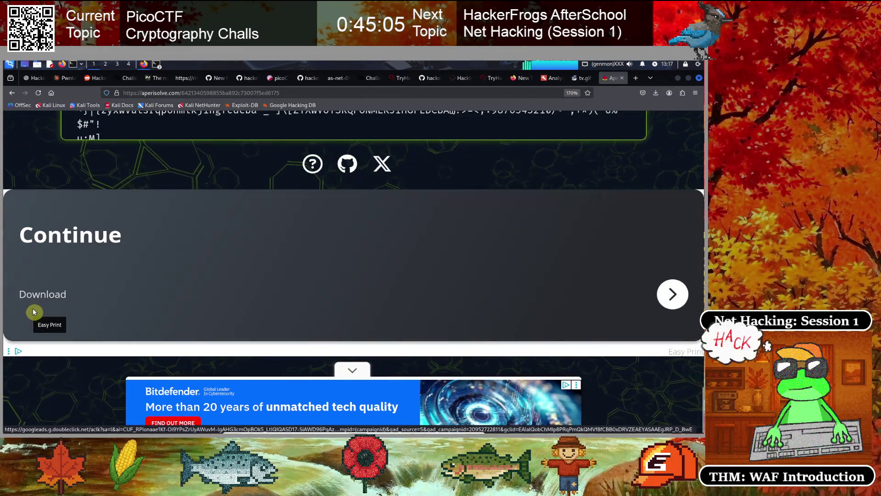
scroll(148, 285, "up", 15)
scroll(148, 286, "up", 20)
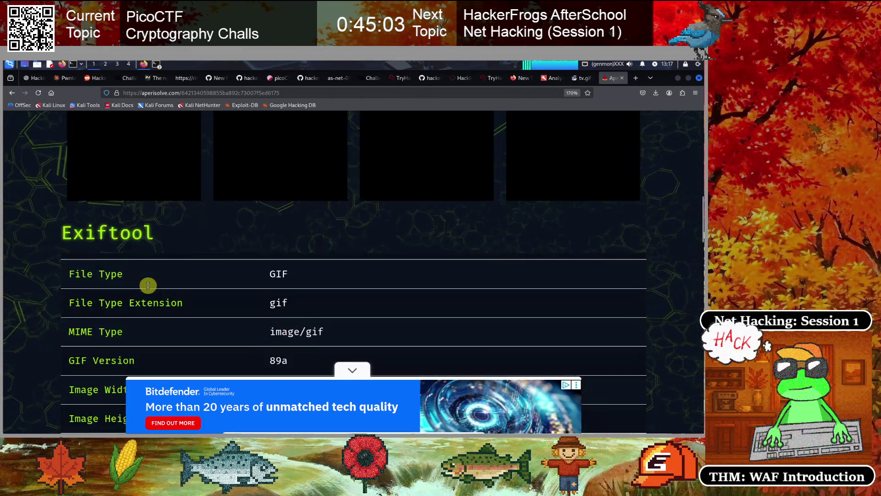
scroll(155, 281, "down", 1)
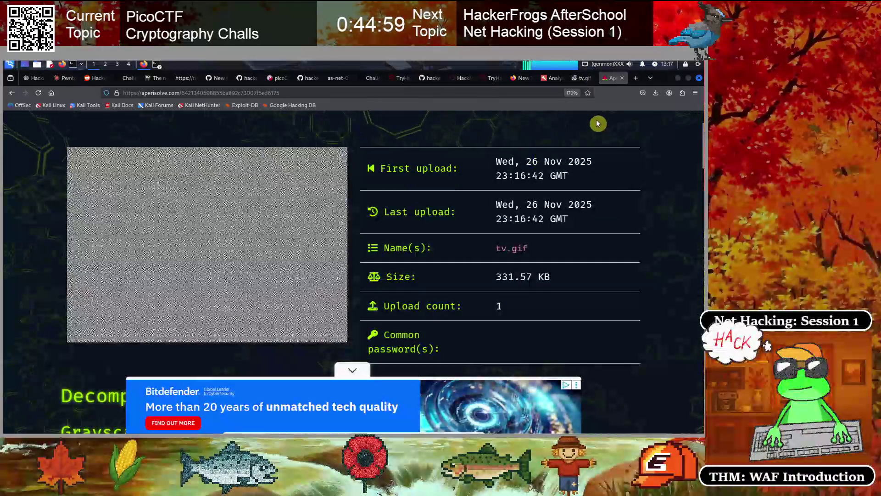
key("ctrl+t")
left_click(254, 244)
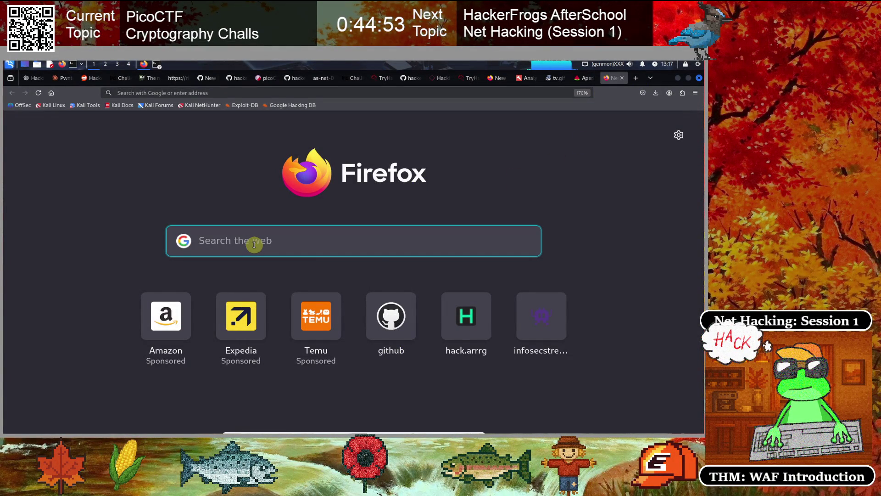
Search Google for 'cryptography static image cipher'.
type("cryptography")
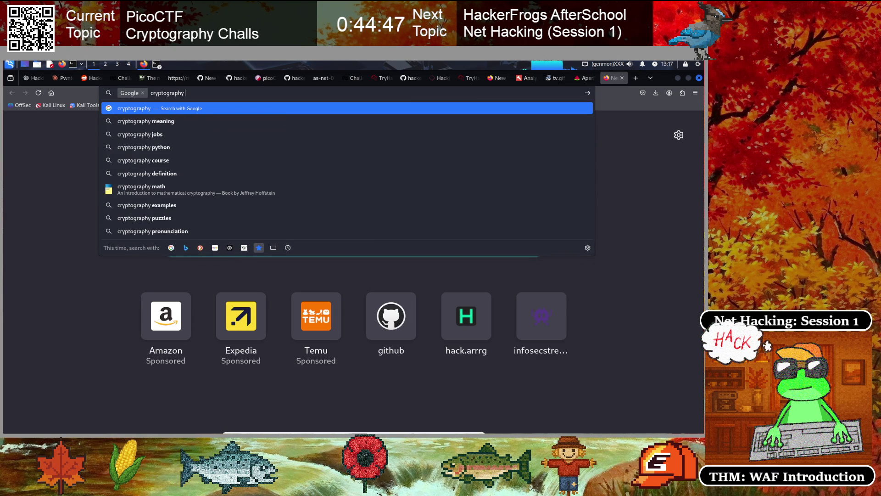
type(" static image")
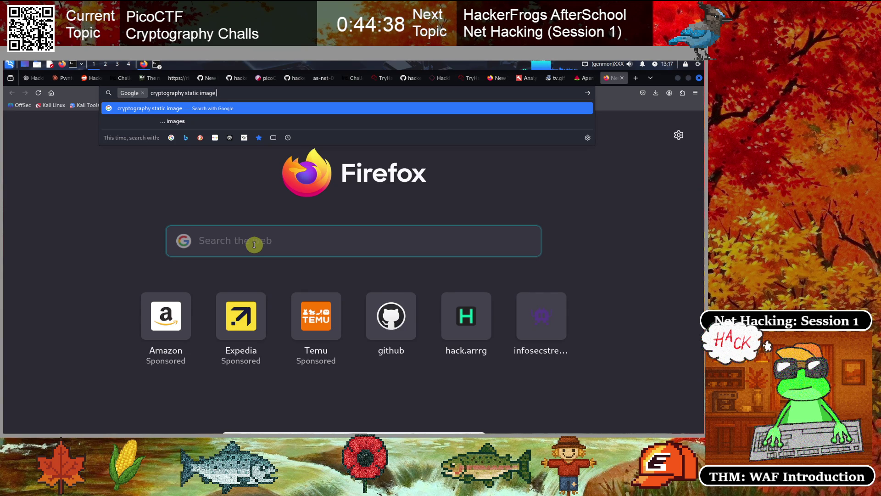
type("r")
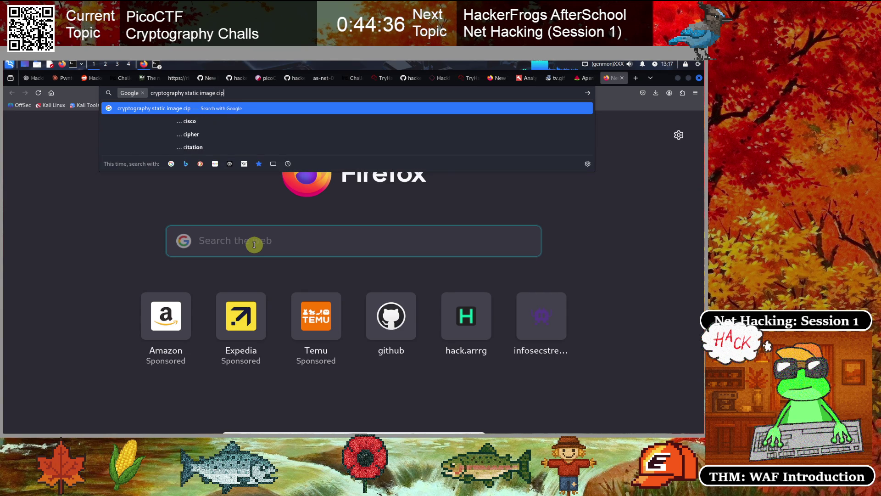
key("Return")
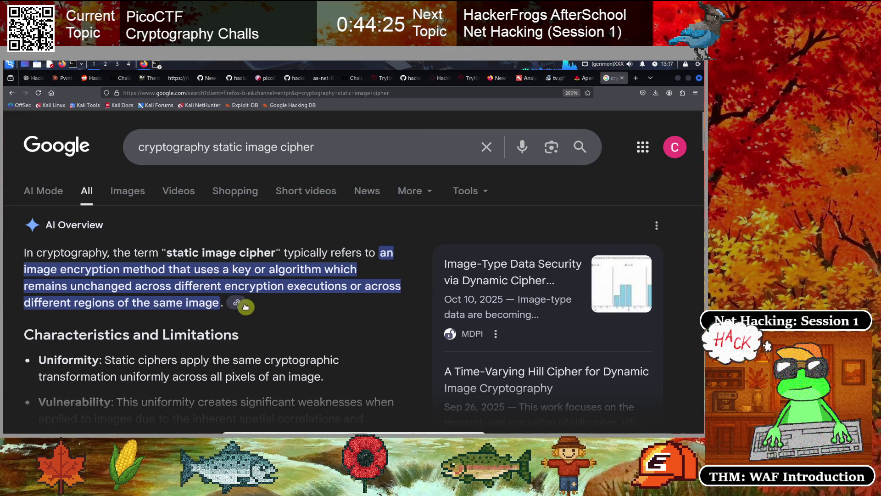
Expand and read Google's AI Overview on static image ciphers, then return to ChatGPT.
scroll(313, 296, "down", 3)
scroll(313, 297, "down", 1)
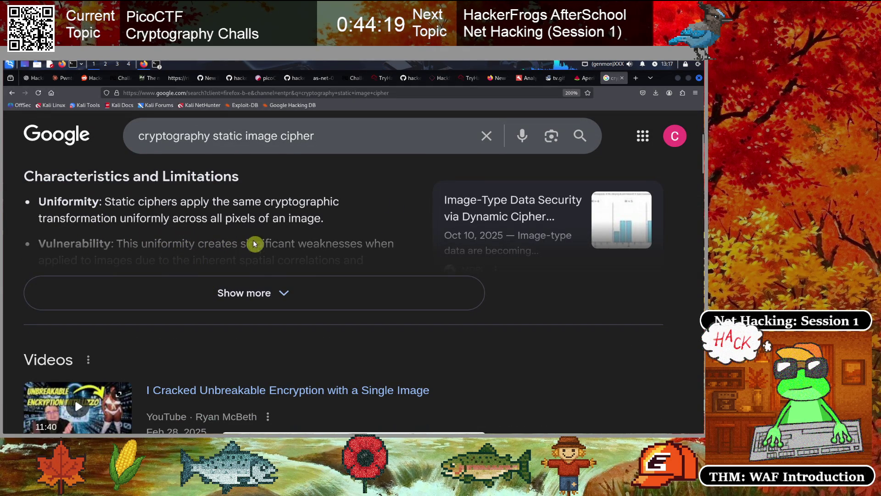
left_click(248, 289)
scroll(188, 257, "down", 5)
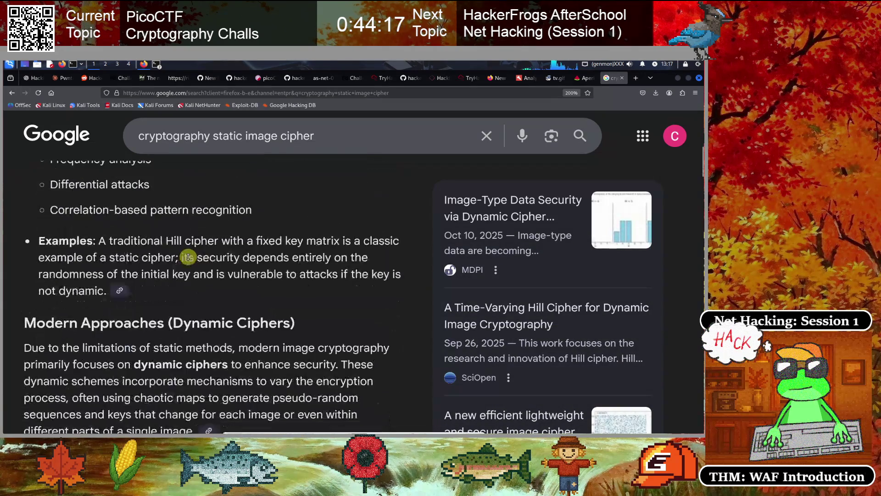
scroll(188, 256, "down", 3)
scroll(189, 257, "down", 12)
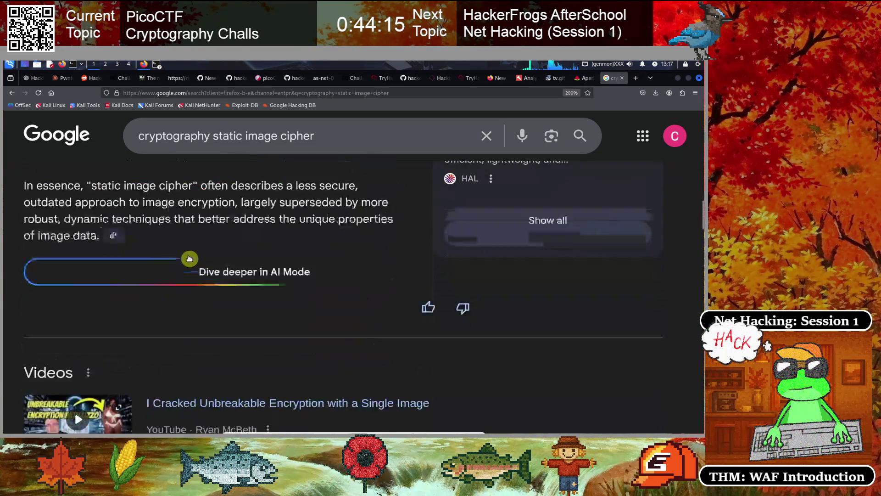
scroll(189, 257, "up", 15)
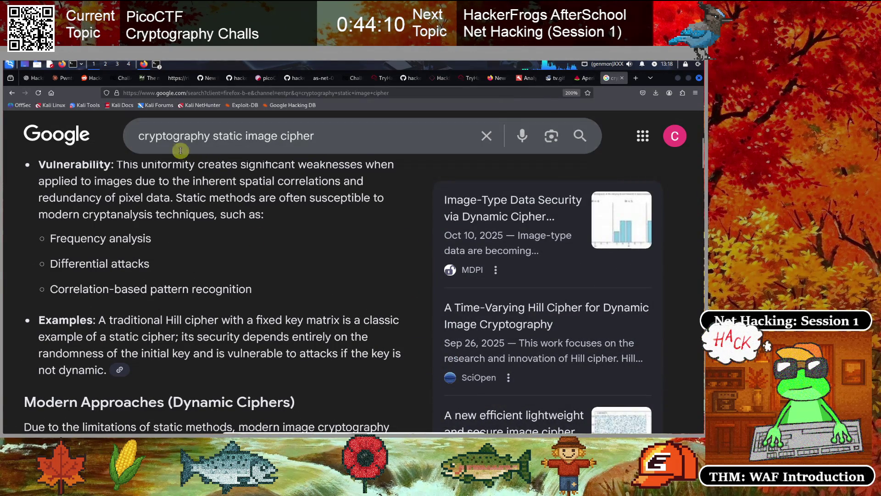
left_click(31, 79)
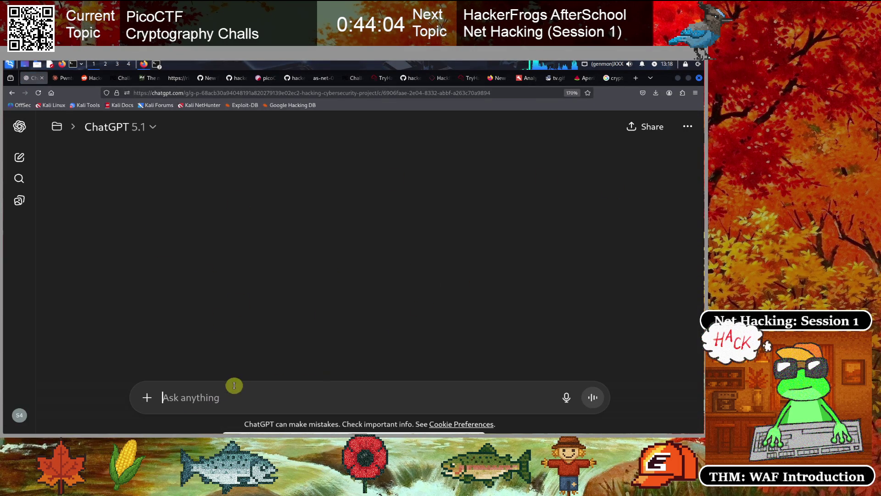
Draft the ChatGPT prompt 'We are doing a cryptography challenge, and we want to analyze a gif image for potential encrypted messages. This is the file'.
left_click(173, 395)
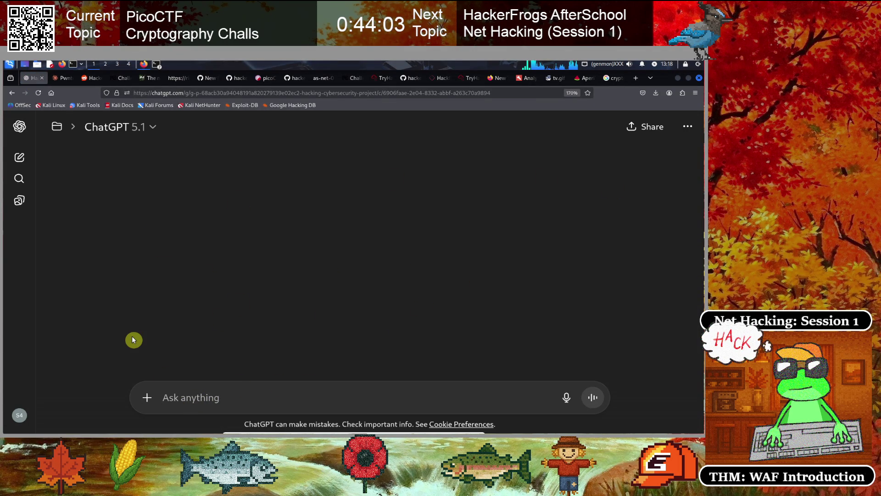
type("We are doing a")
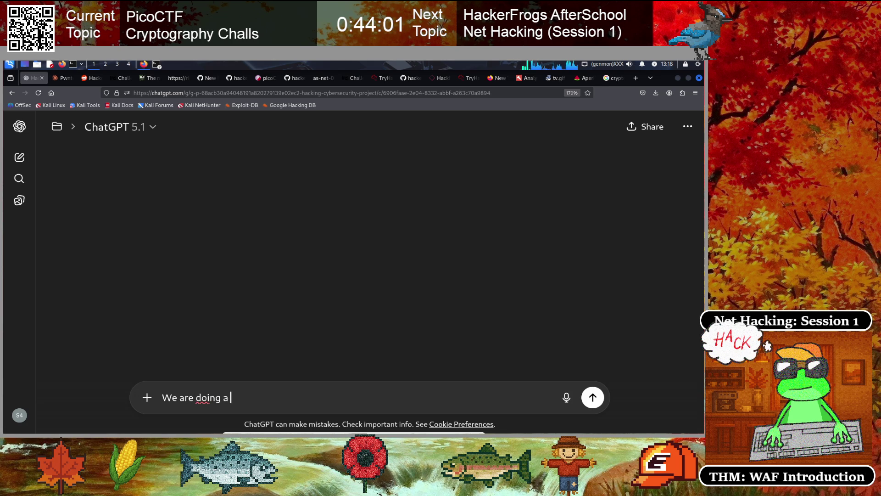
type("cr")
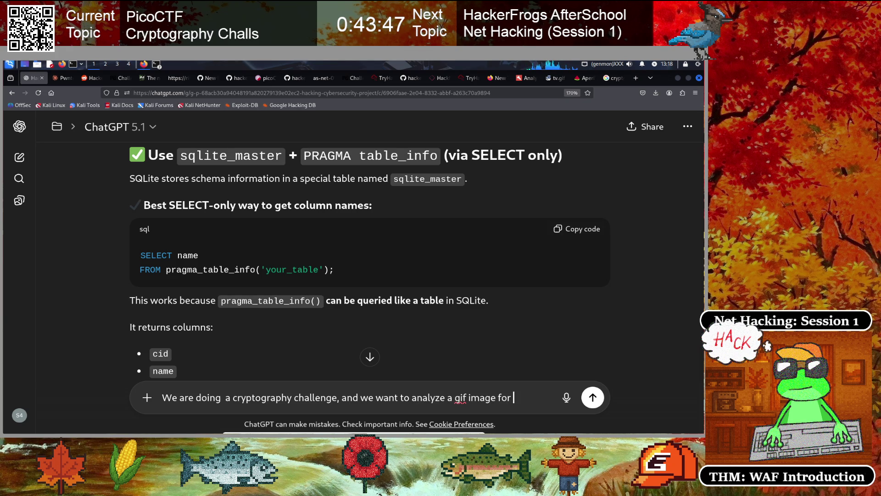
type("ntial encrypted")
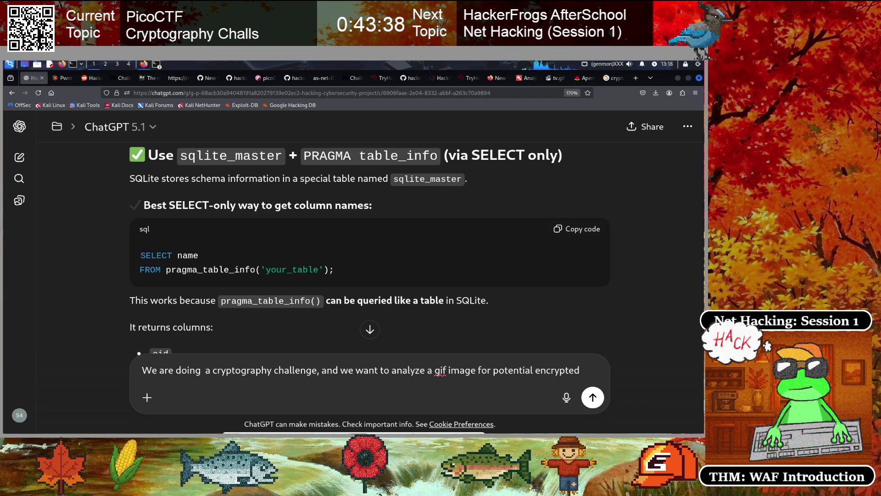
type(" messages. This is the file.")
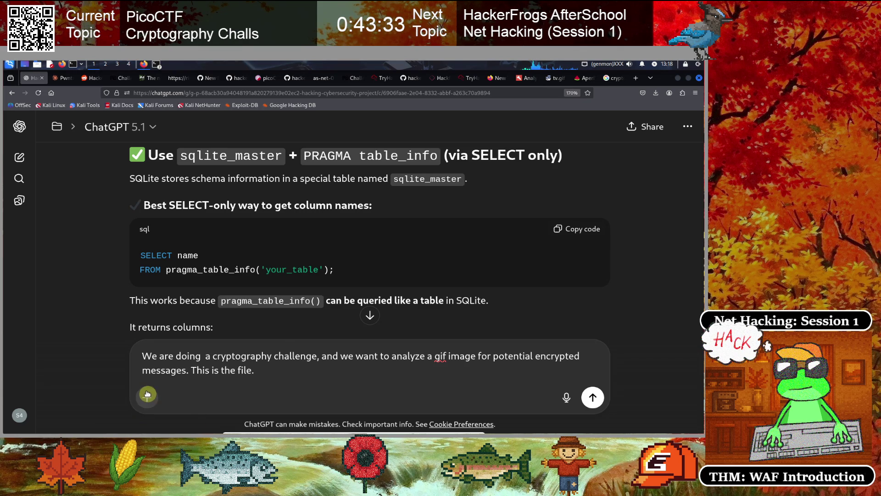
left_click(147, 397)
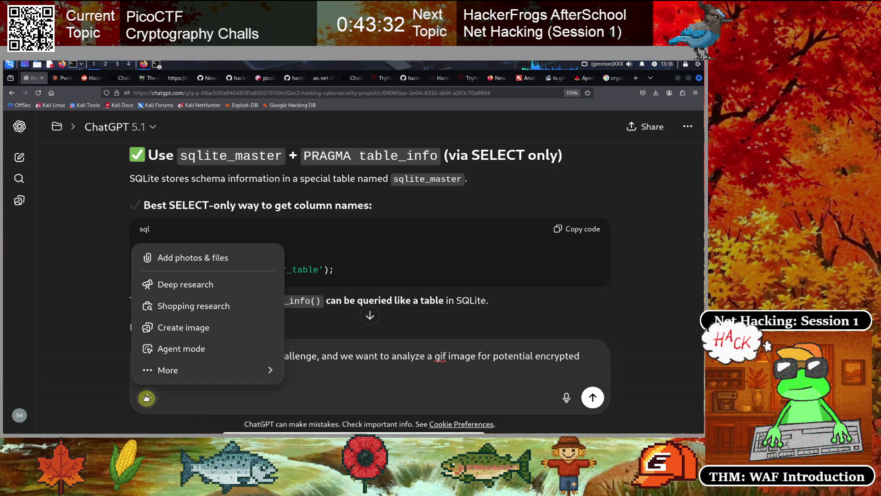
Attach tv.gif from the computer's /tmp folder to the drafted message and send it.
left_click(173, 257)
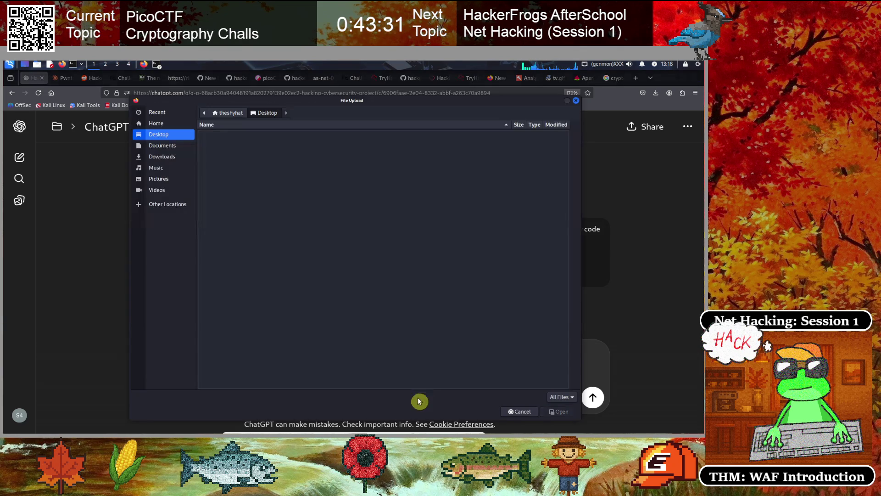
left_click(151, 205)
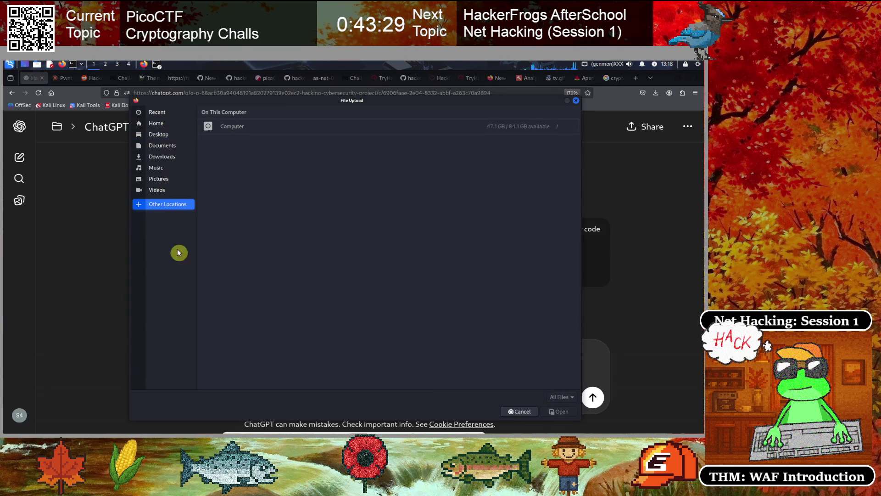
left_click(220, 127)
double_click(212, 151)
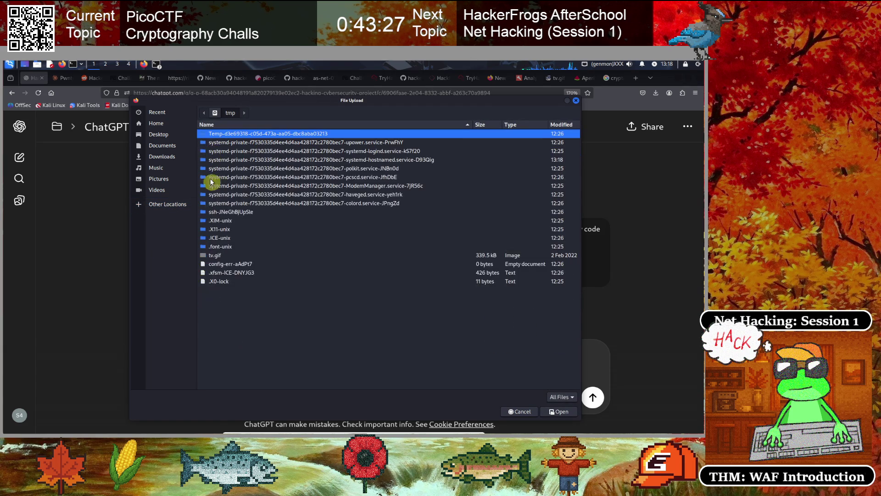
left_click(213, 255)
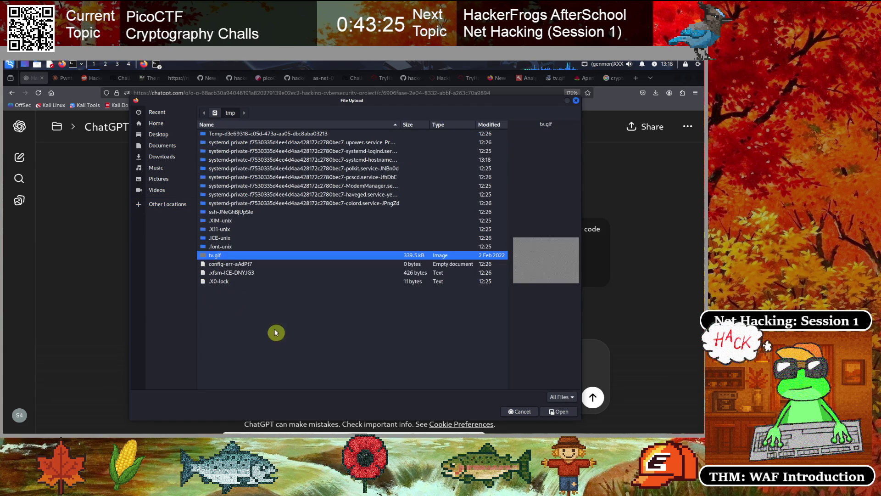
left_click(559, 411)
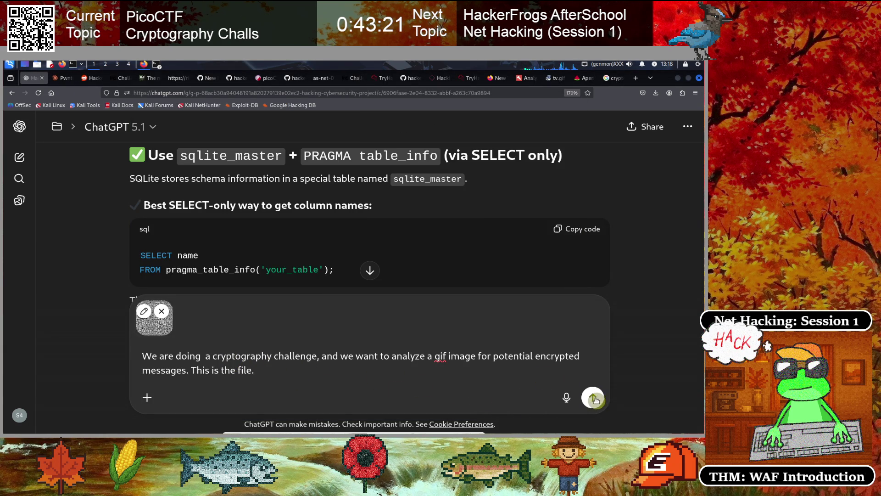
key("Return")
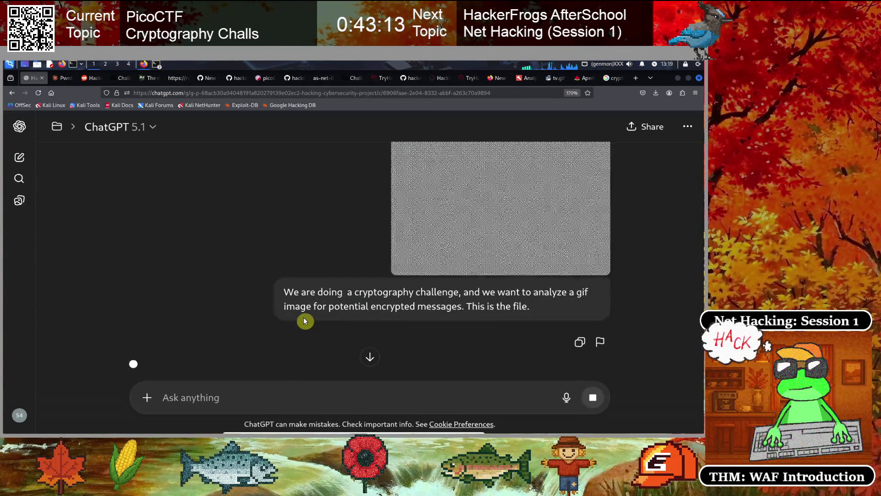
Scroll through ChatGPT's frame-difference images and its reply about the hidden shape.
scroll(316, 301, "up", 2)
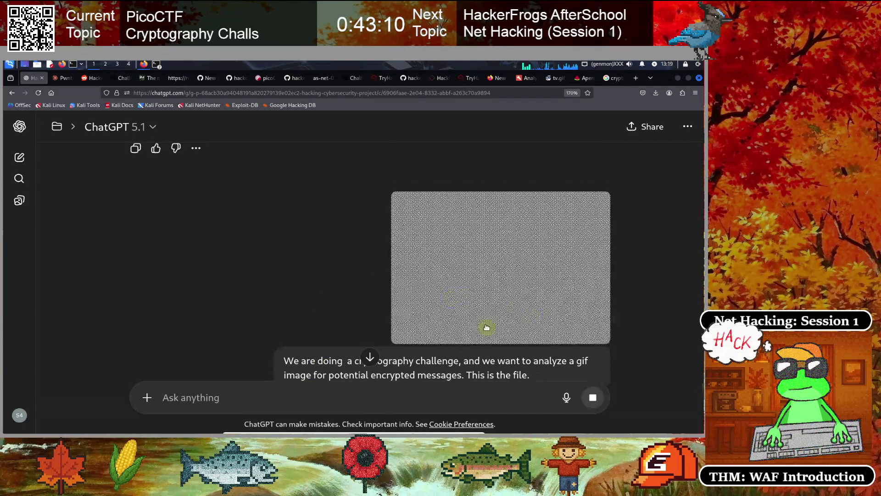
scroll(232, 299, "down", 1)
scroll(231, 299, "down", 2)
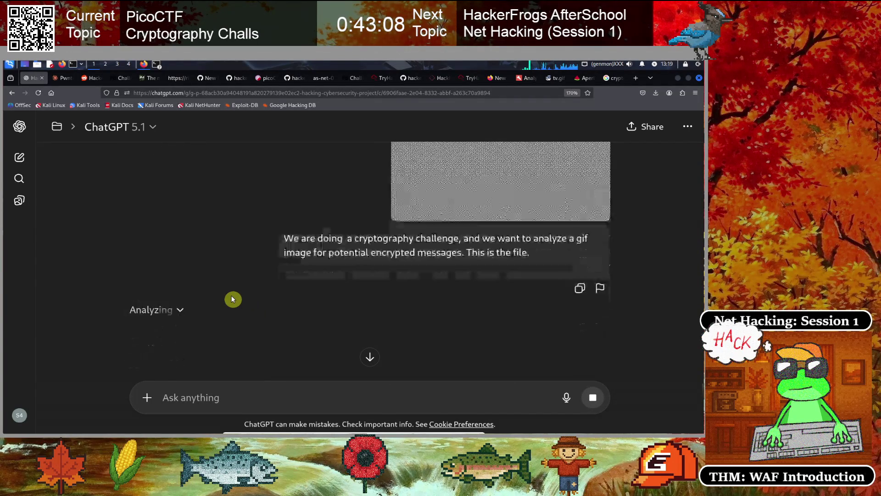
scroll(231, 299, "down", 2)
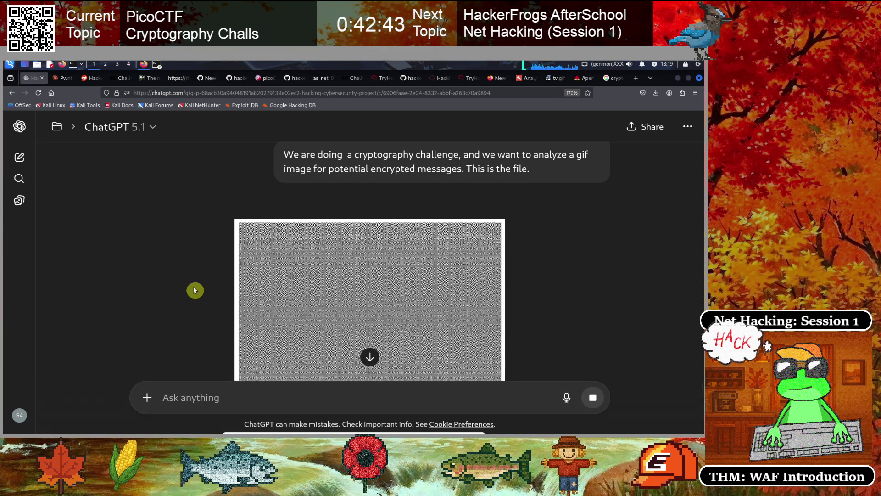
scroll(183, 297, "down", 2)
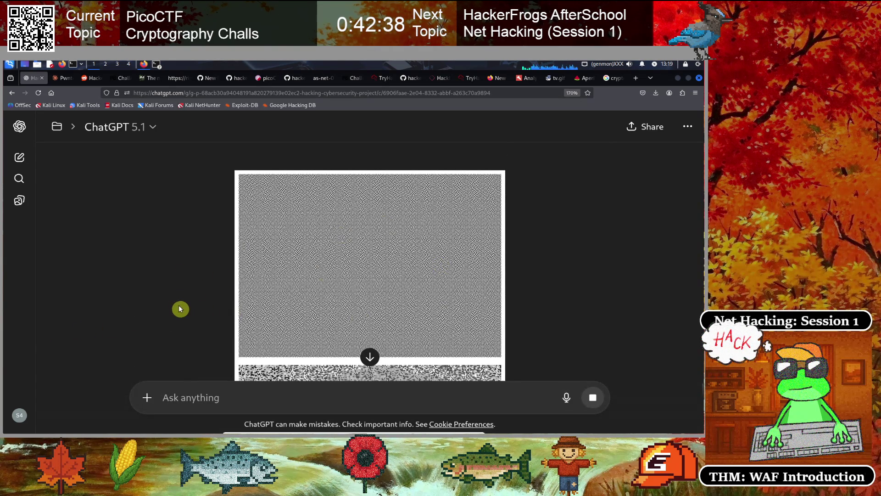
scroll(178, 307, "down", 4)
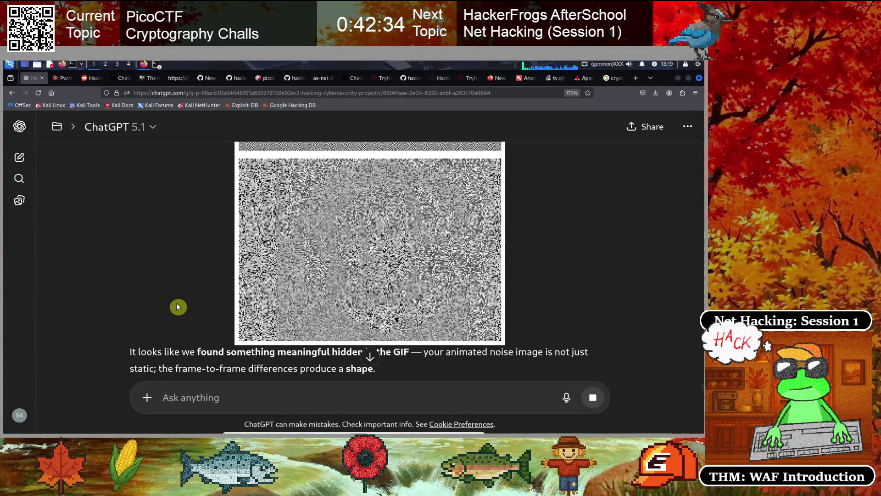
scroll(178, 306, "down", 1)
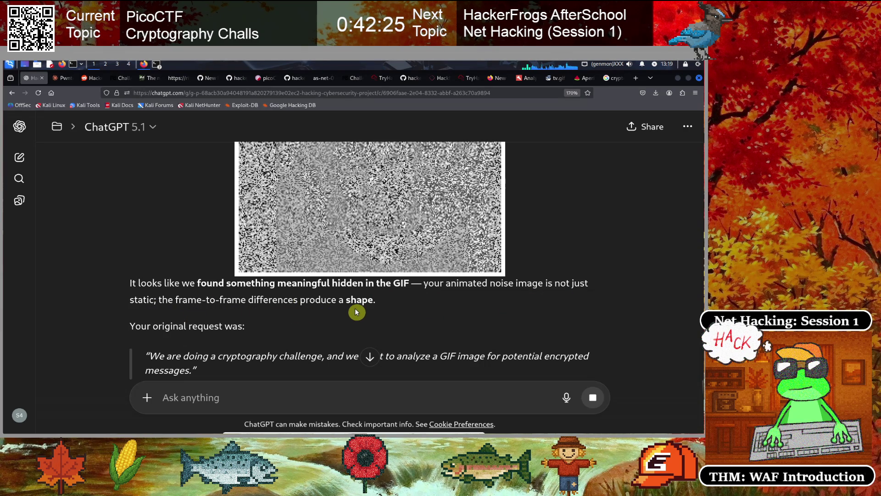
scroll(357, 312, "down", 2)
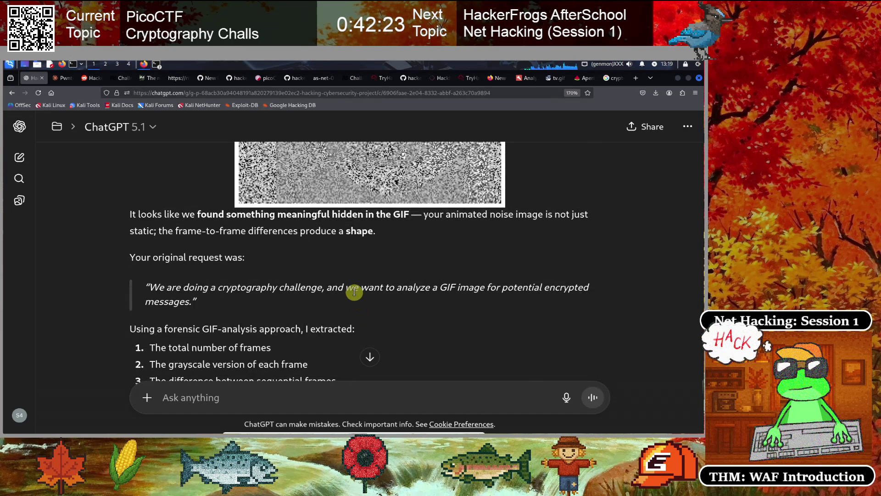
scroll(353, 291, "down", 2)
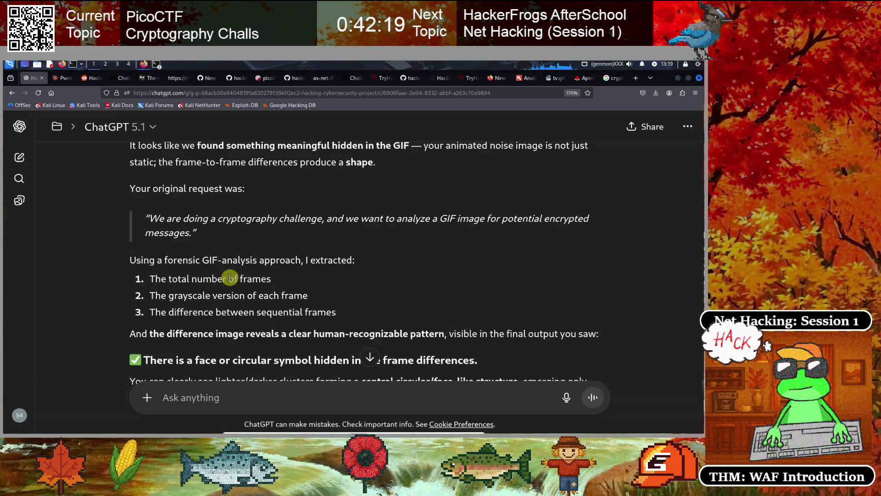
scroll(230, 277, "down", 3)
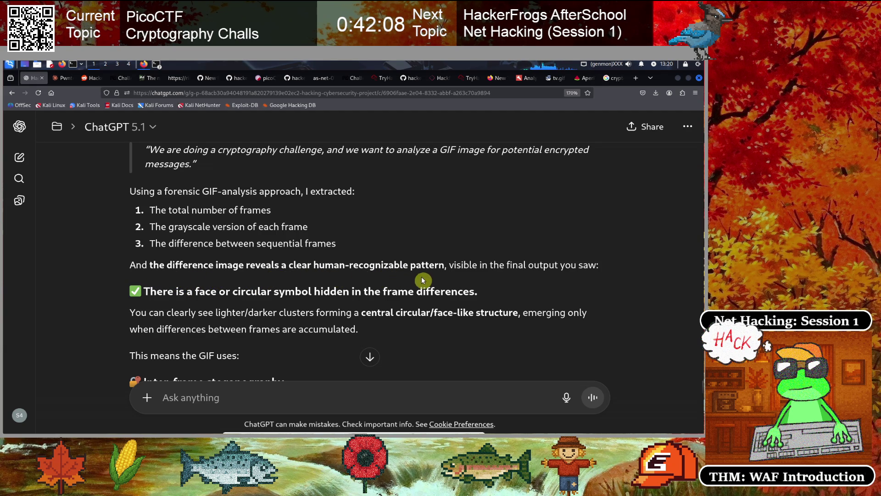
scroll(361, 266, "down", 1)
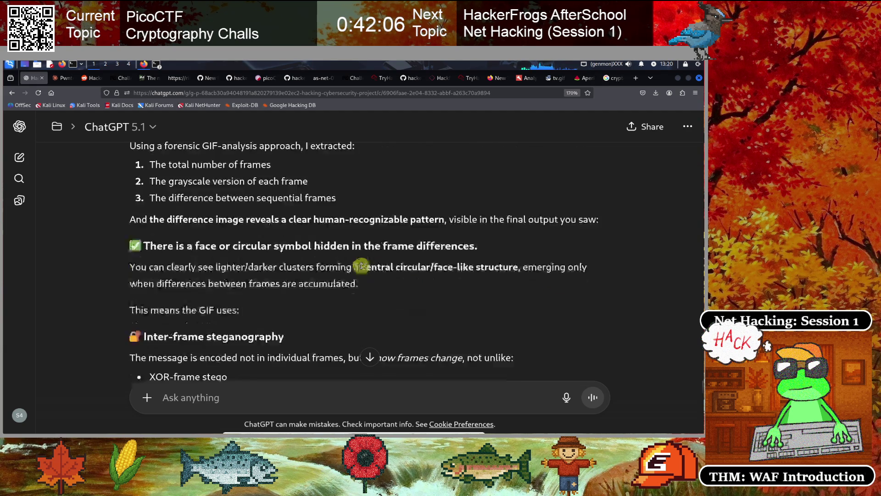
scroll(361, 265, "down", 4)
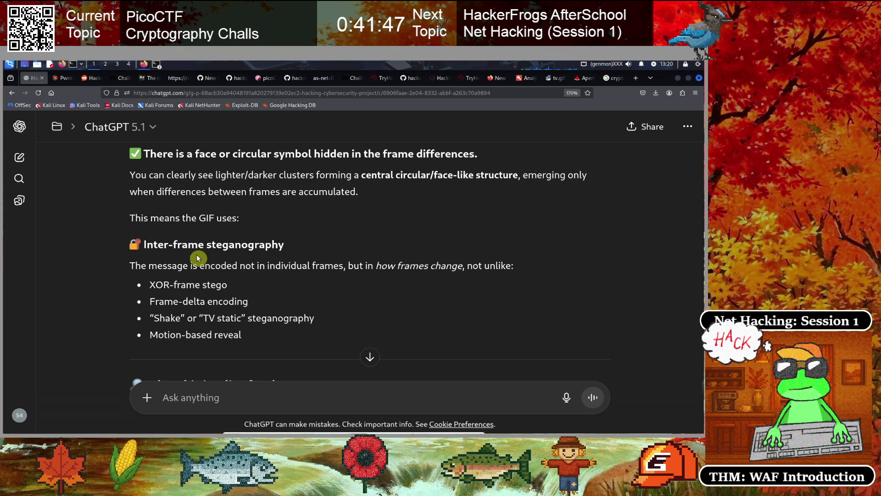
scroll(198, 262, "down", 2)
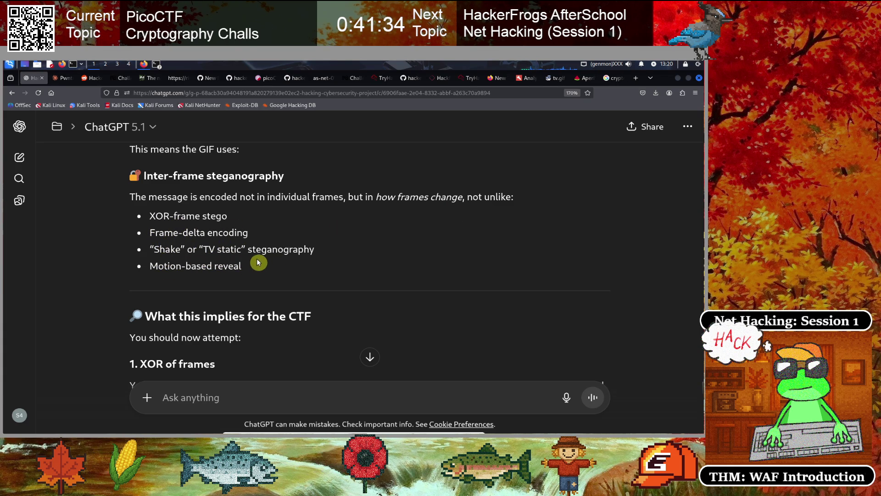
scroll(258, 262, "down", 3)
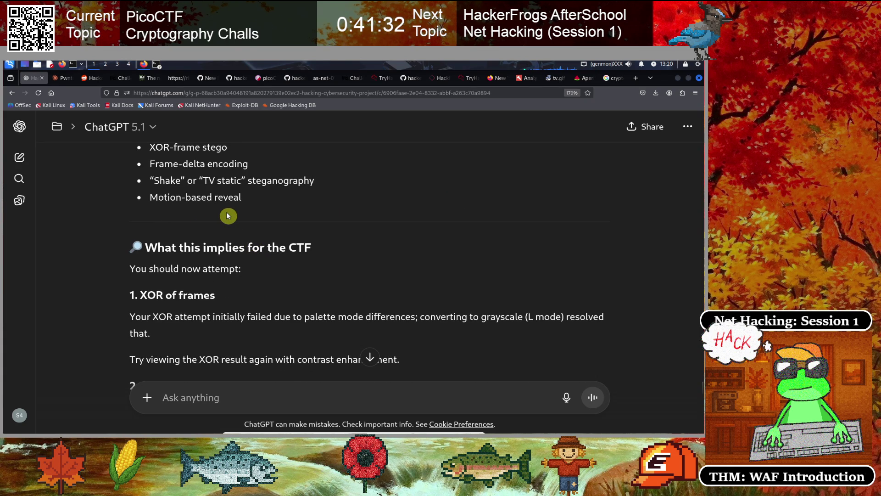
scroll(207, 216, "down", 3)
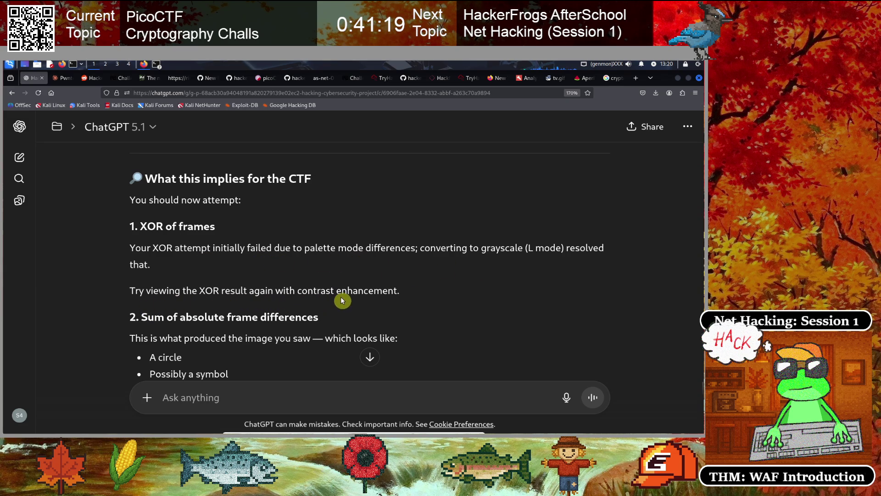
scroll(367, 290, "down", 2)
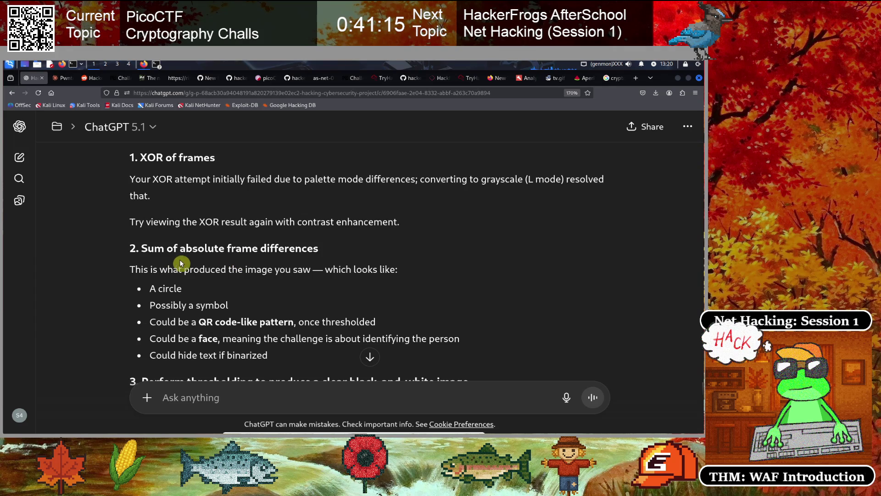
scroll(243, 280, "down", 2)
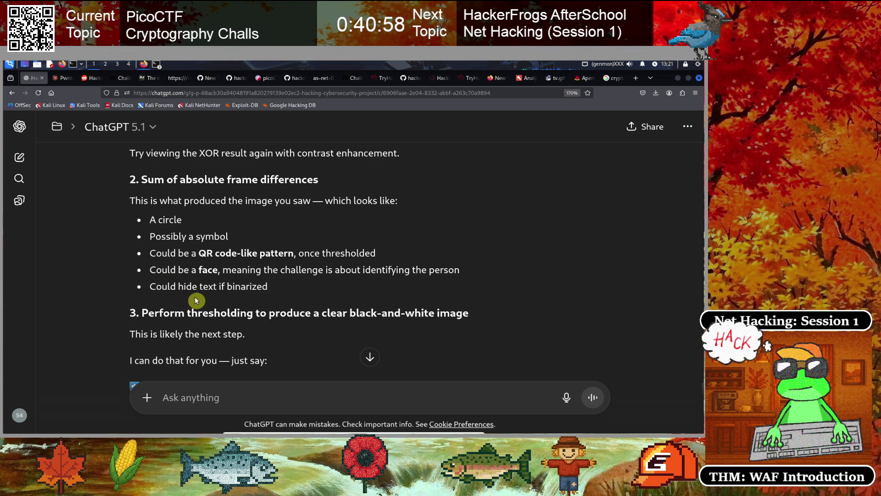
scroll(246, 301, "down", 2)
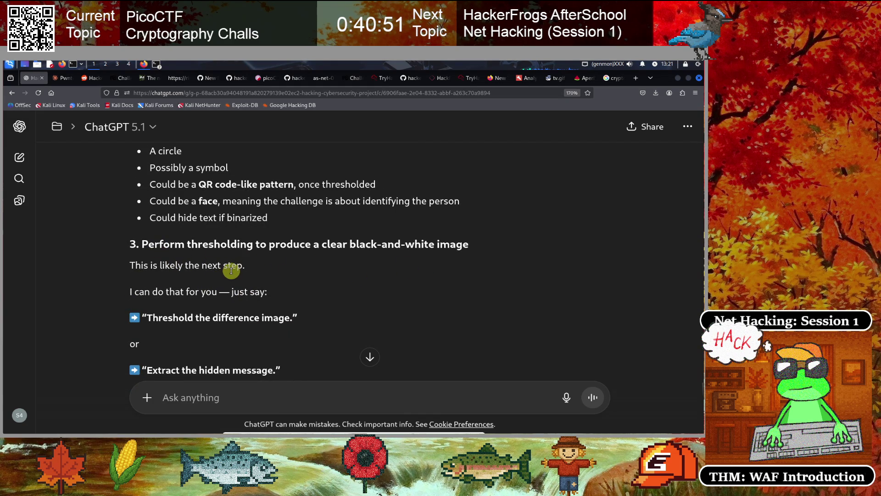
scroll(231, 270, "down", 2)
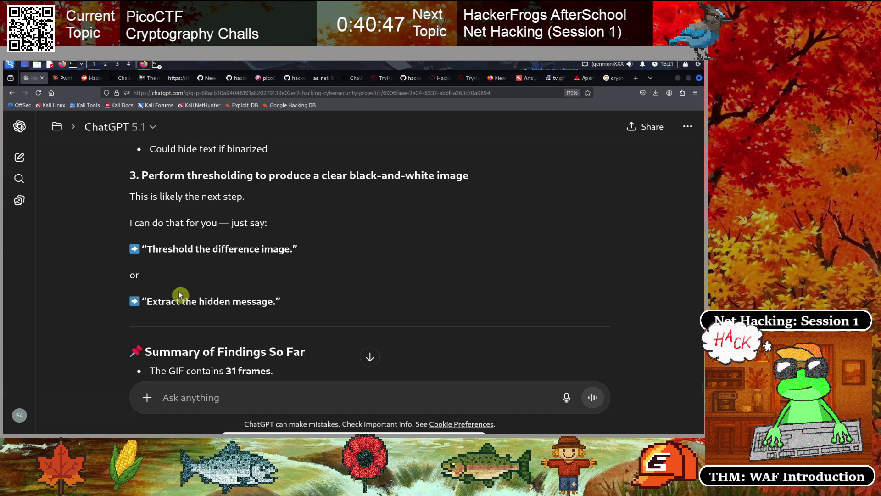
scroll(200, 298, "down", 2)
scroll(201, 289, "down", 2)
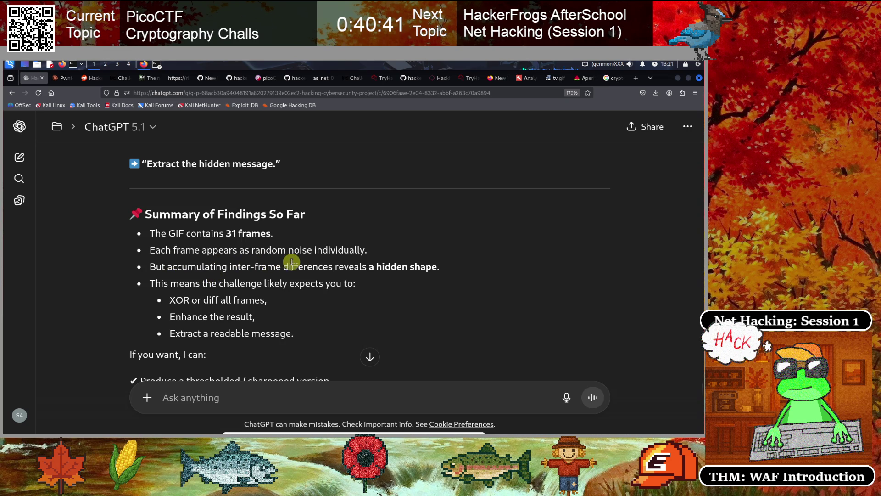
scroll(196, 275, "down", 3)
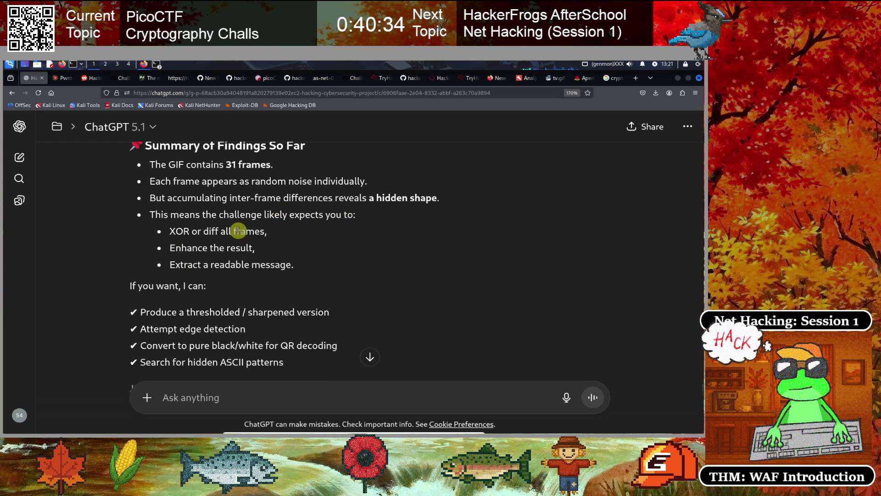
scroll(223, 232, "down", 5)
scroll(225, 228, "up", 12)
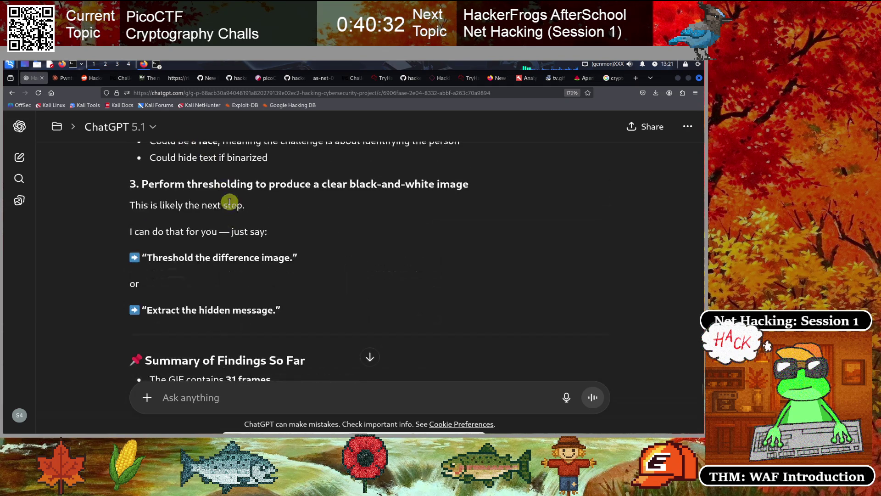
scroll(296, 144, "up", 10)
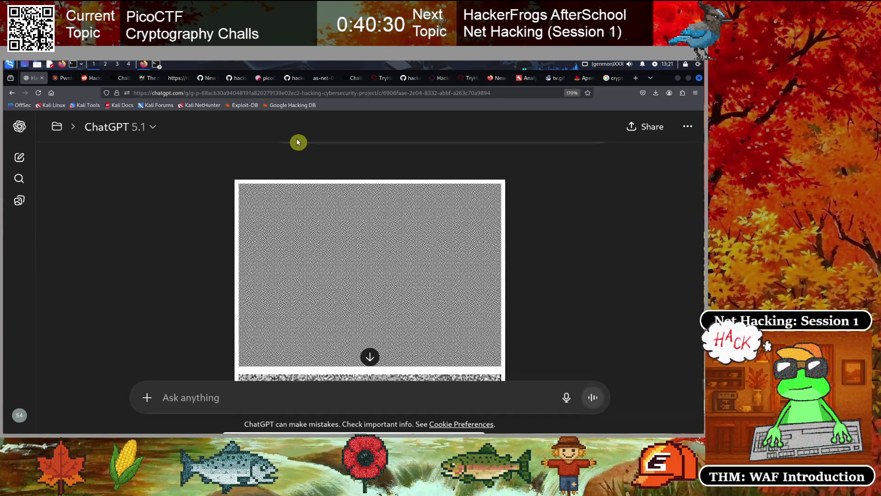
scroll(360, 232, "down", 6)
scroll(338, 230, "up", 2)
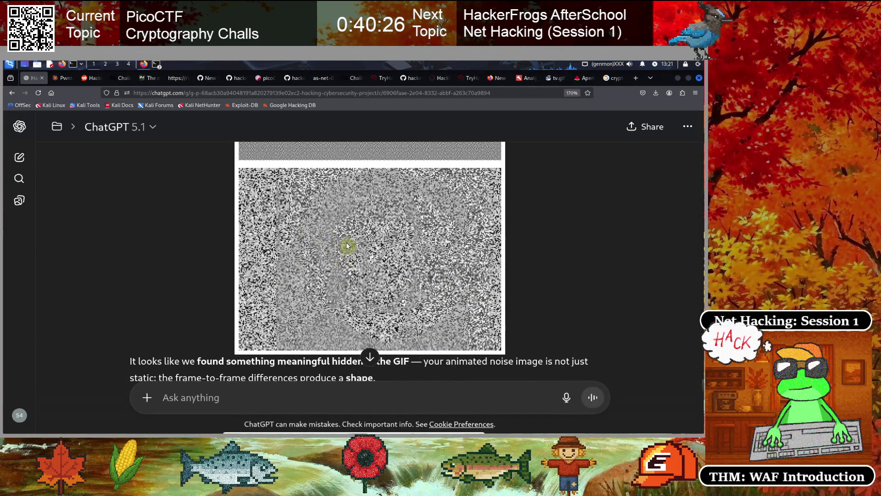
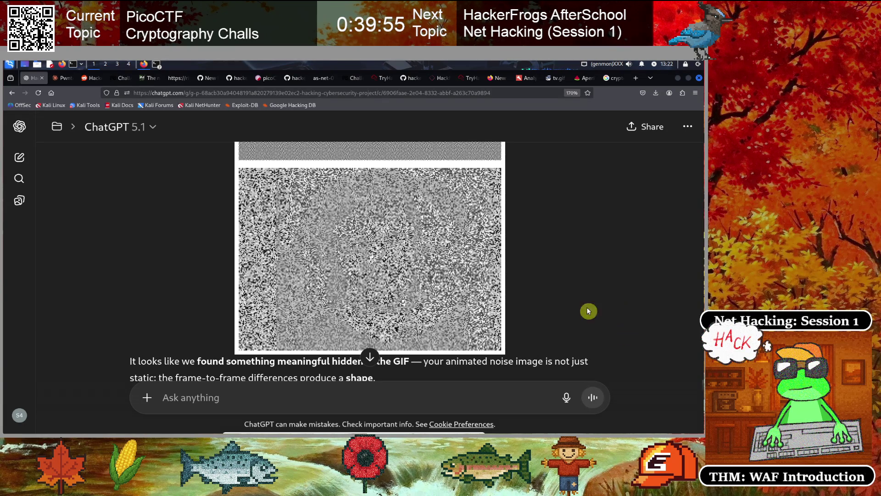
Scroll back up the ChatGPT GIF discussion, then switch to the terminal showing tv.gif's img_stat output.
scroll(528, 308, "up", 5)
scroll(446, 287, "up", 5)
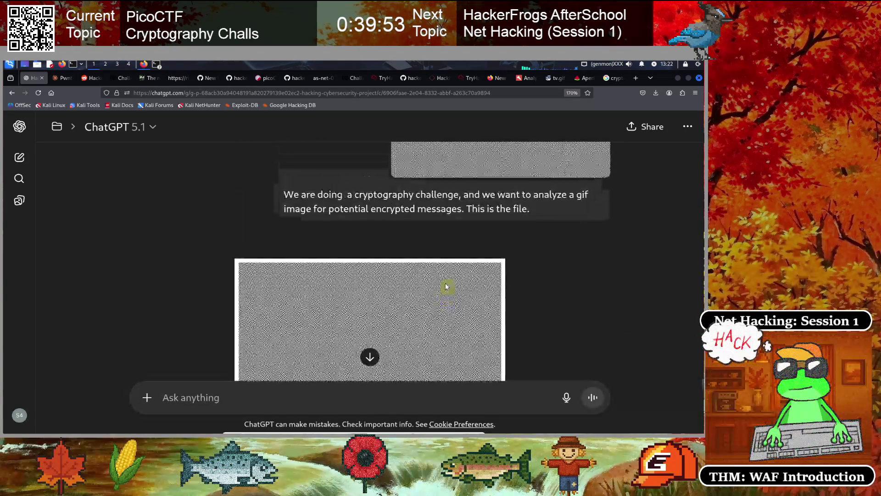
left_click(157, 64)
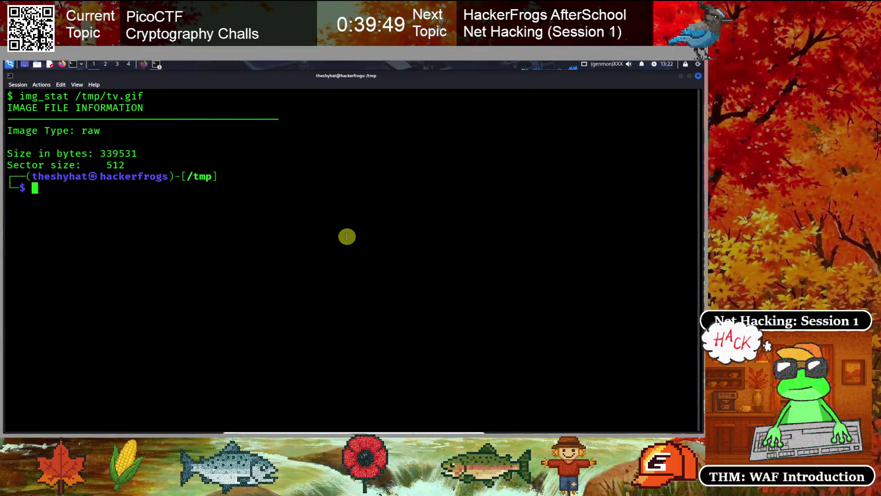
type("clear")
Move the small terminal window aside and close it.
key("Up")
key("Down")
mouse_move(621, 77)
left_mouse_down()
mouse_move(331, 210)
mouse_move(359, 216)
left_mouse_up()
left_click(359, 214)
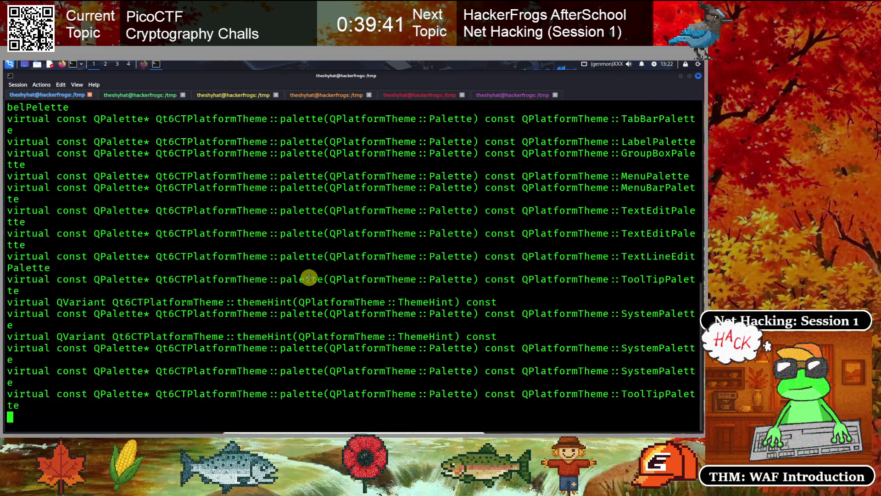
Run xdg-open tv.gif in the tabbed terminal to view the noise image.
key("Return")
type("xdg-open tv.gif")
key("Return")
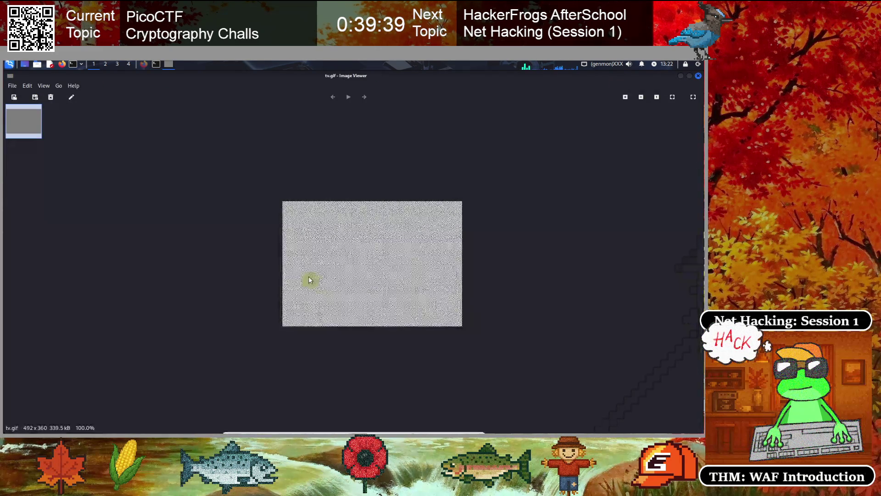
Zoom the tv.gif noise image in and out with Ctrl+plus and Ctrl+minus.
key("ctrl+plus")
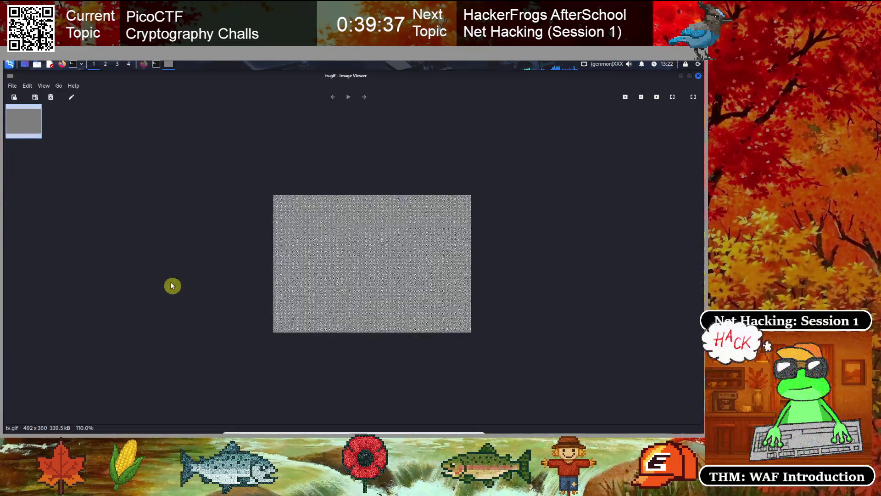
key("ctrl+minus")
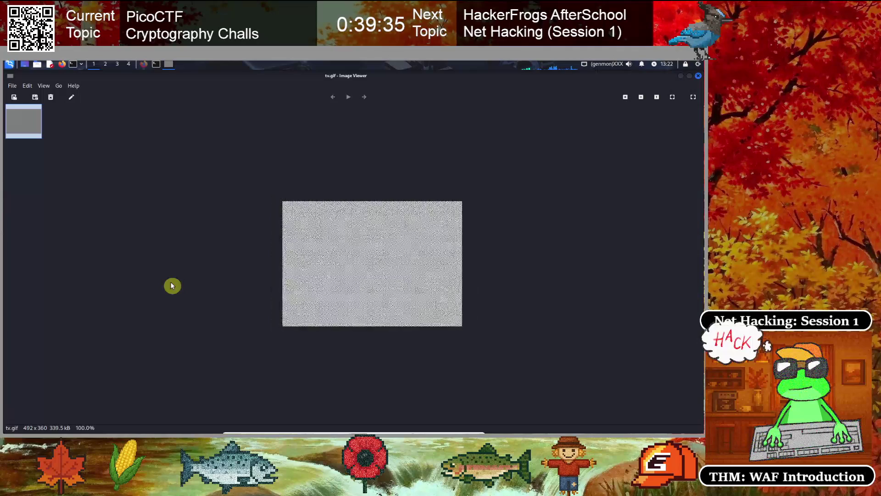
key("ctrl+minus")
key("ctrl+minus")
key("ctrl+minus")
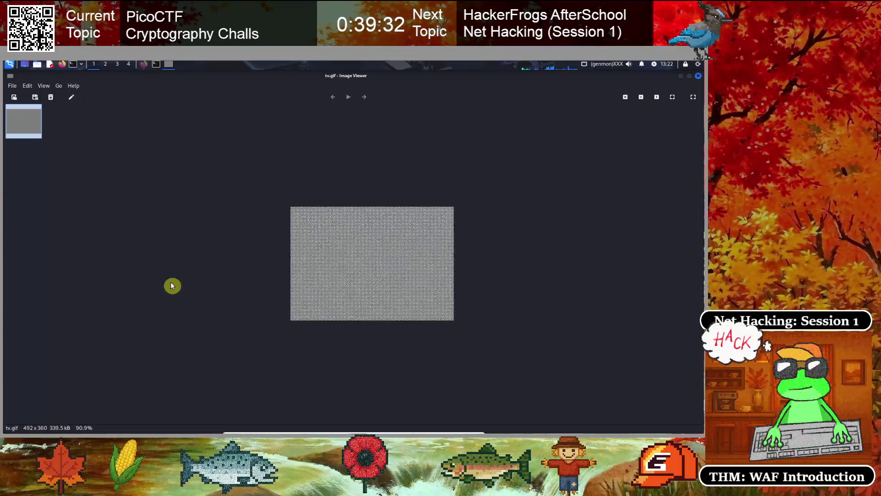
key("ctrl+minus")
key("ctrl+minus")
key("ctrl+minus")
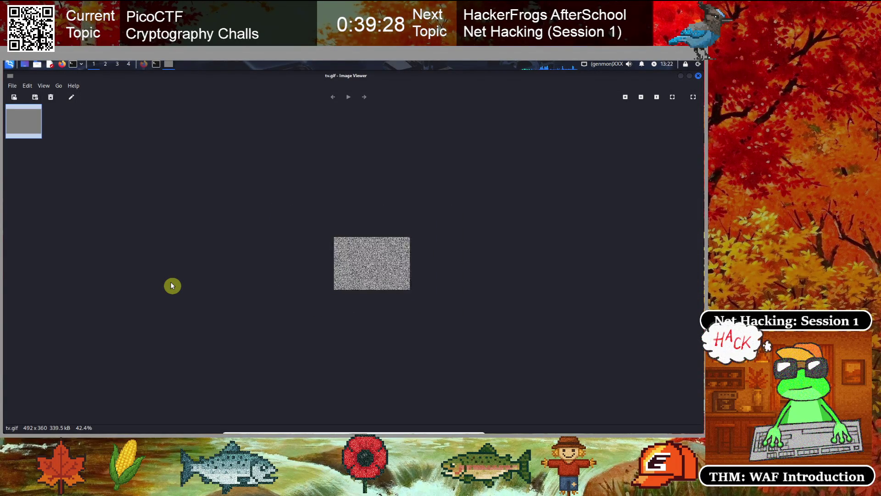
key("ctrl+minus")
key("ctrl+minus")
key("ctrl+minus")
key("ctrl+minus")
key("ctrl+minus")
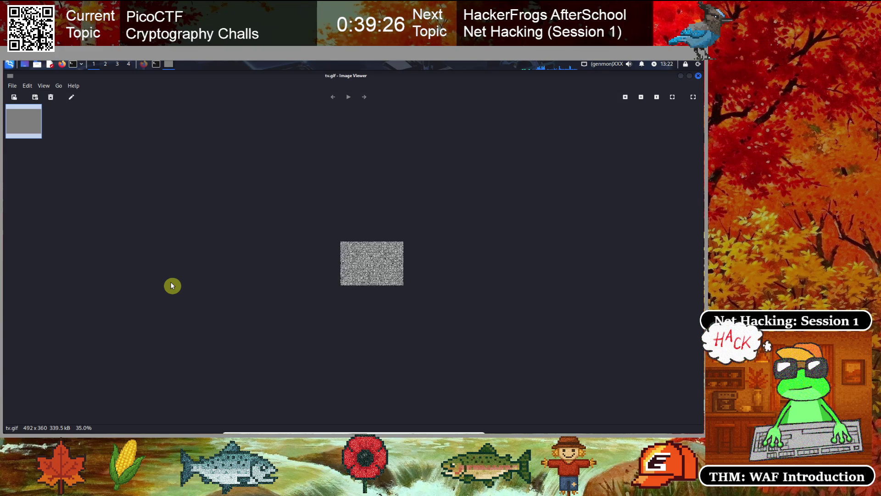
key("ctrl+plus")
key("ctrl+plus")
key("ctrl+plus")
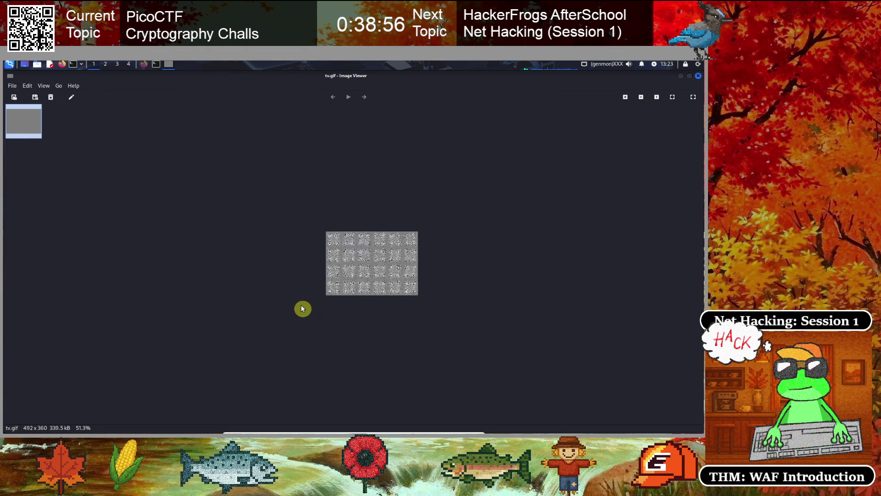
Wheel-zoom through the animated noise up close and shrunk, then go back to the Firefox ChatGPT chat.
scroll(301, 305, "up", 5)
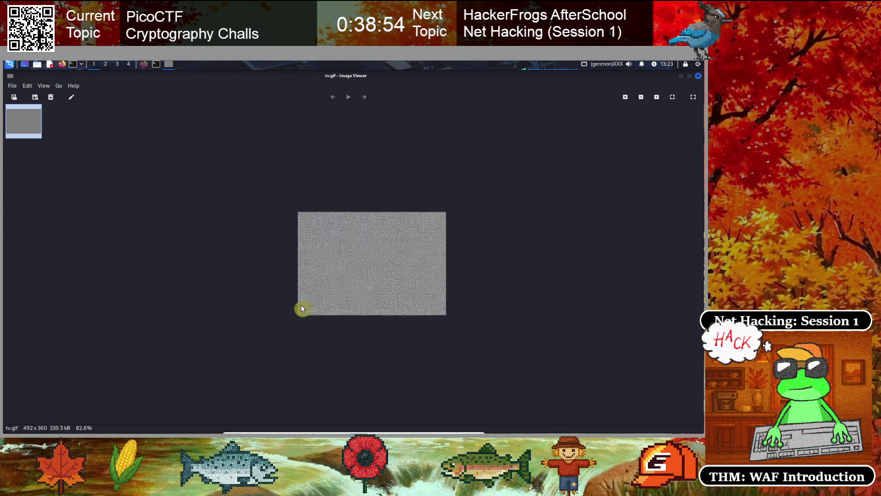
scroll(301, 308, "up", 7)
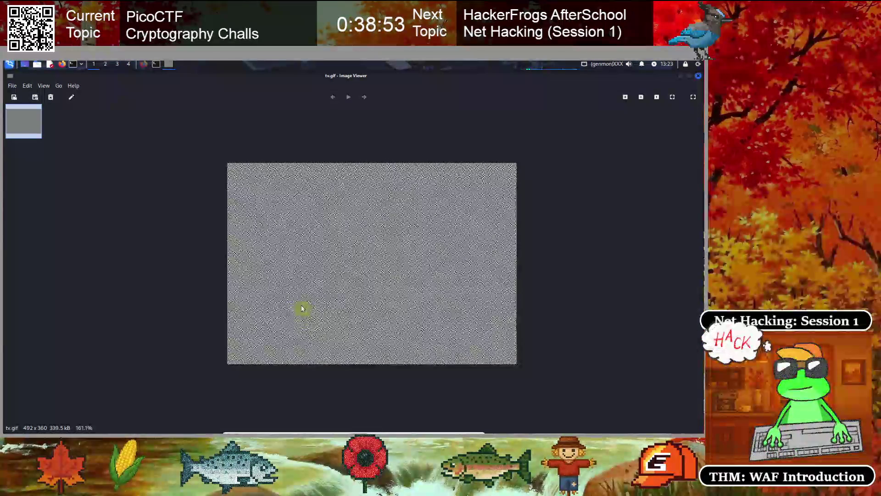
scroll(302, 308, "up", 5)
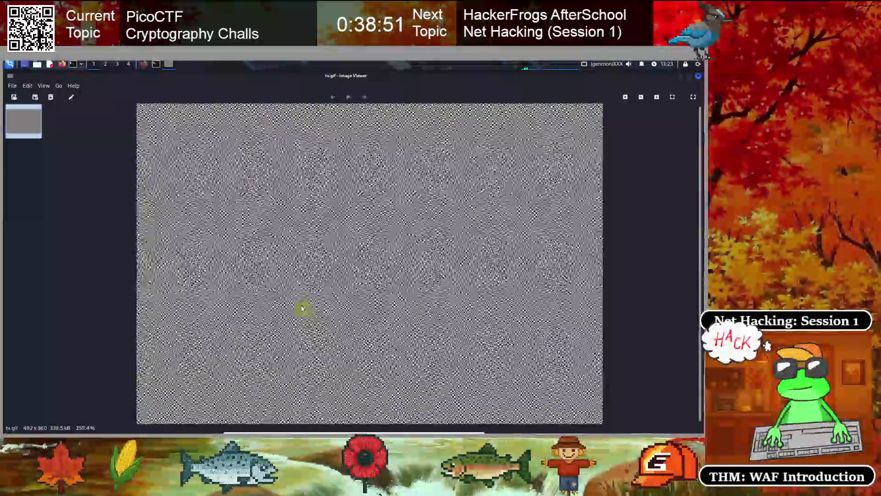
scroll(302, 309, "up", 2)
scroll(302, 309, "up", 2)
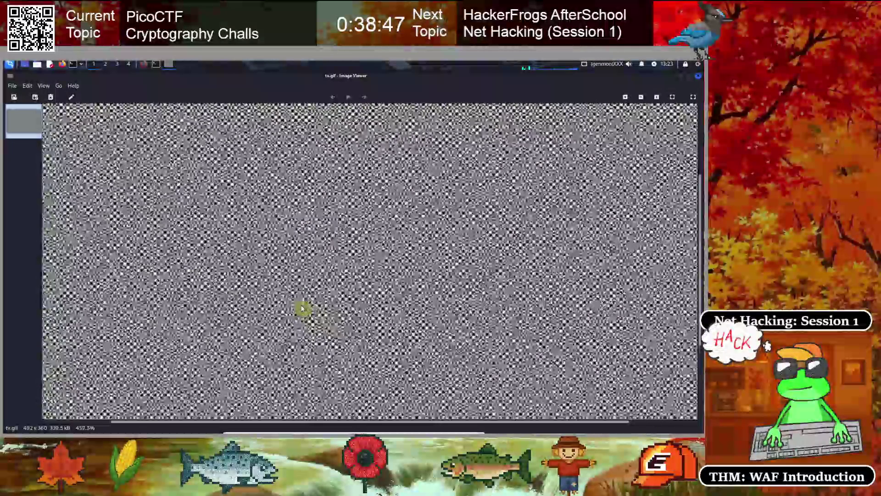
scroll(302, 309, "down", 4)
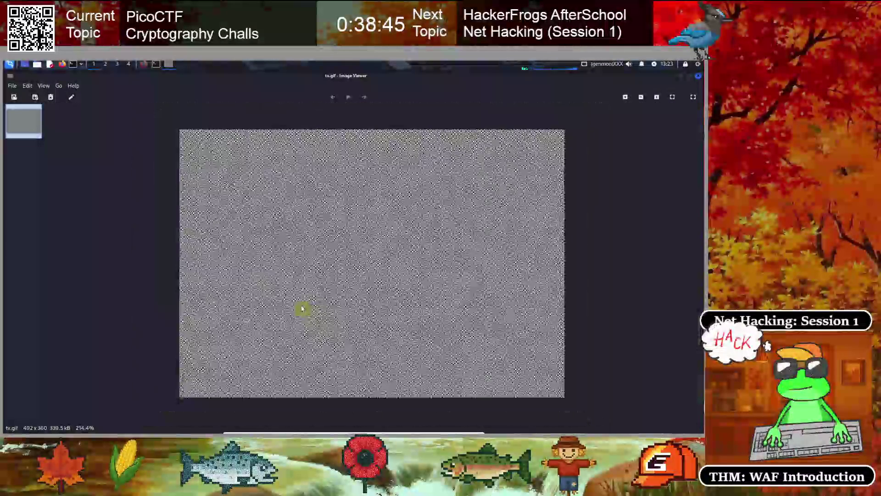
scroll(302, 308, "down", 4)
scroll(302, 308, "down", 2)
scroll(302, 308, "down", 2)
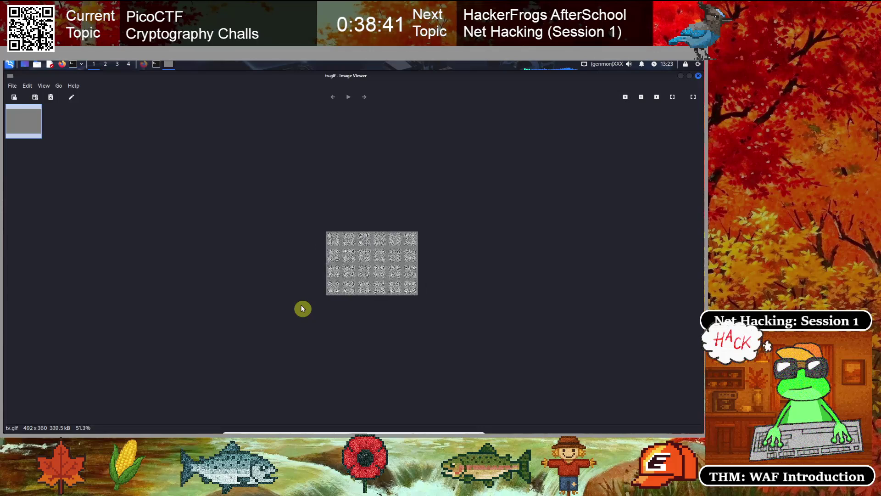
scroll(303, 309, "down", 4)
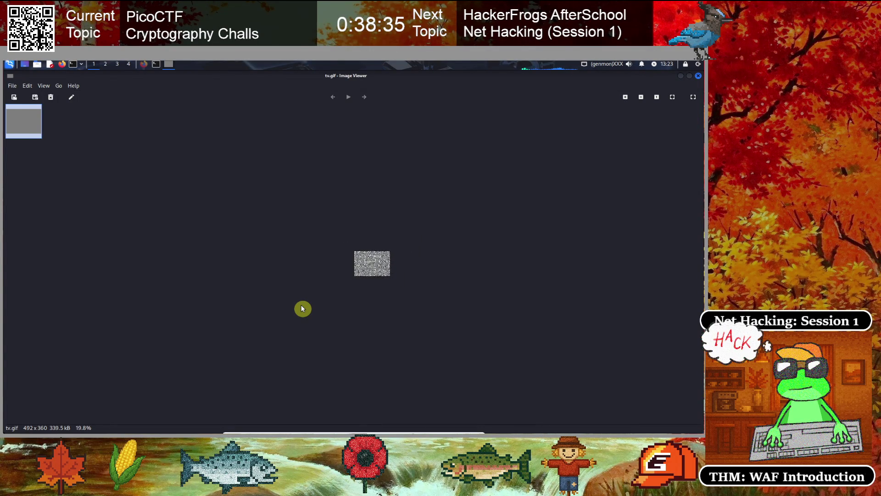
scroll(302, 308, "up", 2)
scroll(302, 309, "up", 8)
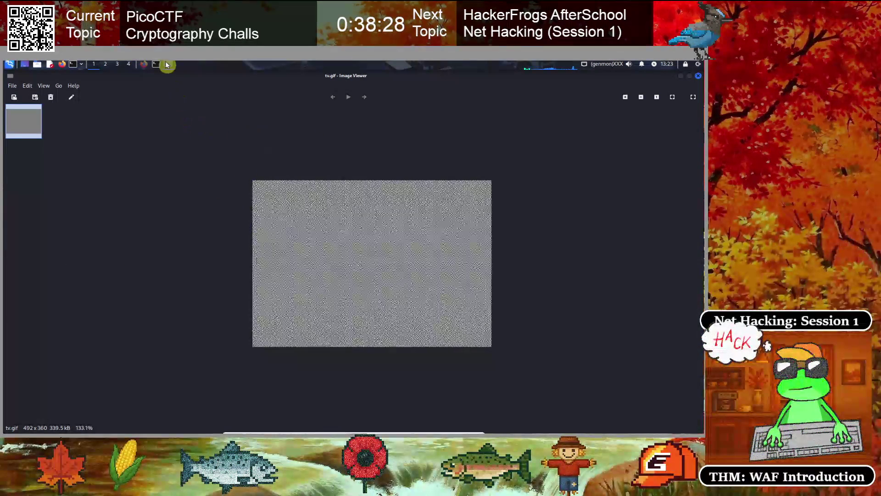
left_click(143, 65)
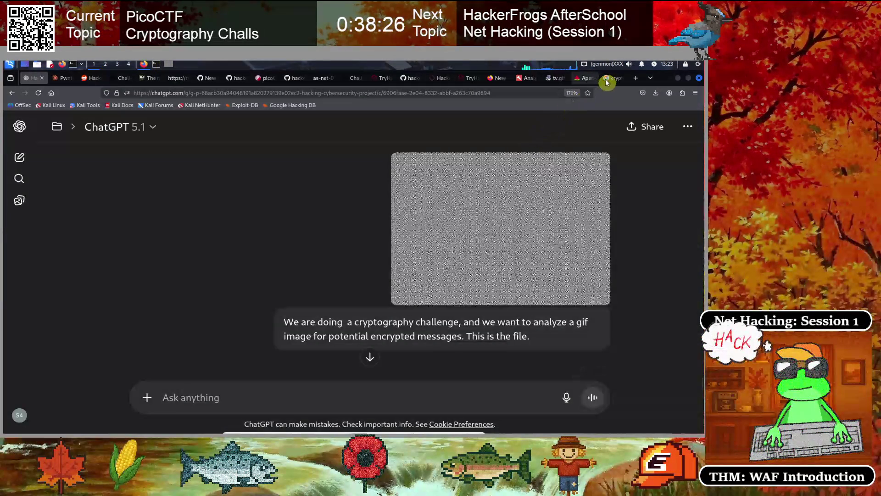
Search Google for 'tv static cryptography' and skim the overview on randomness and TV encryption.
left_click(610, 78)
scroll(329, 299, "up", 5)
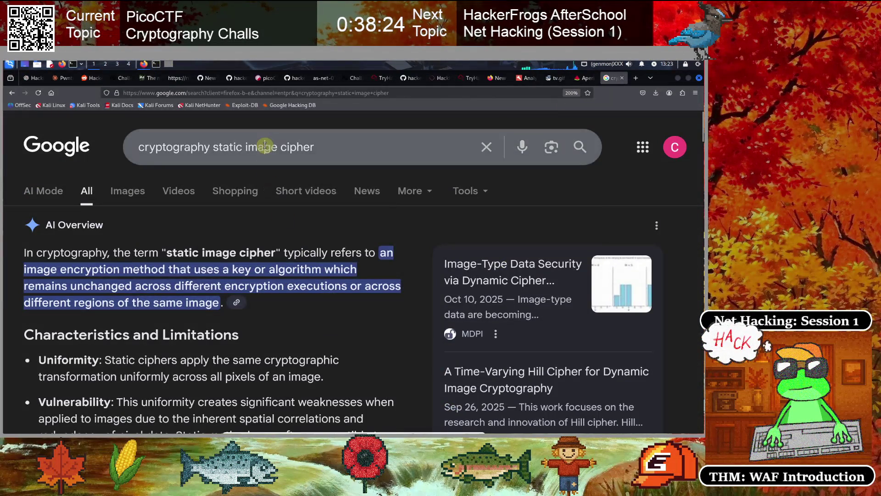
left_click(264, 146)
type("t")
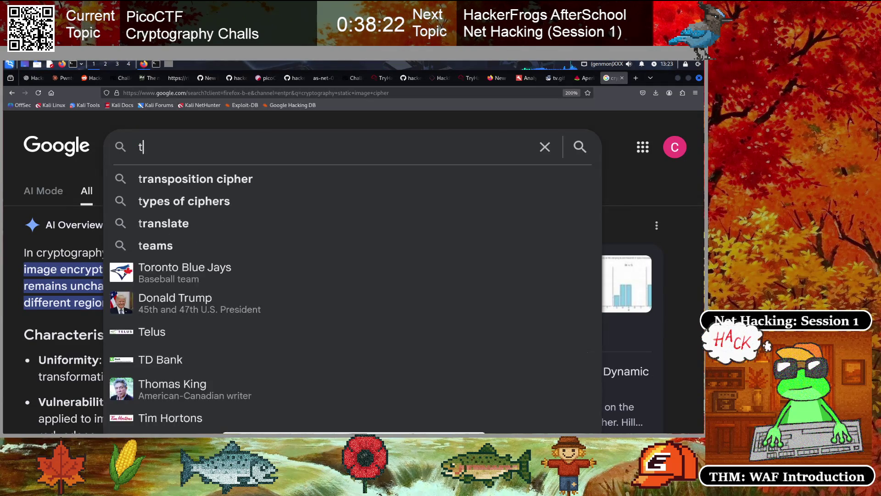
type("v static cryptography")
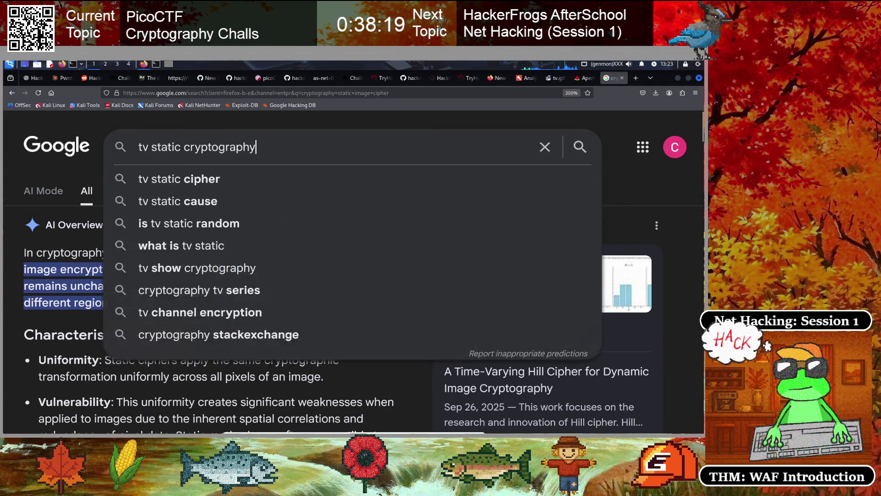
key("Return")
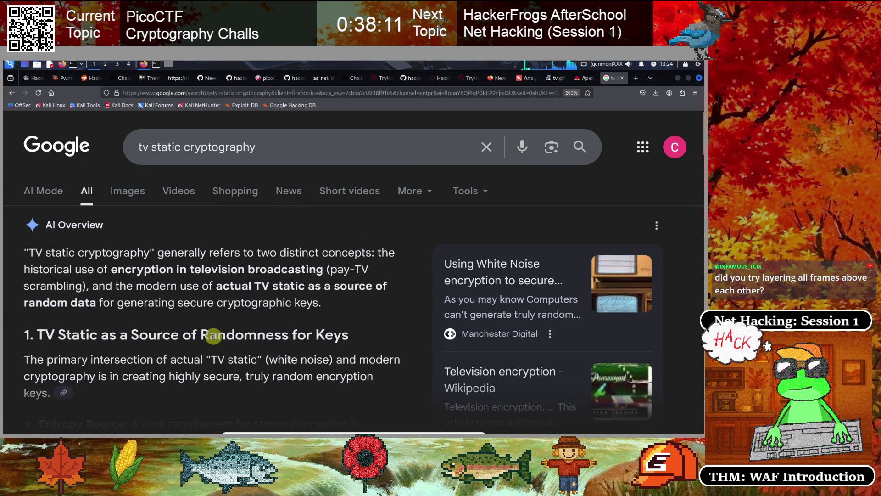
scroll(128, 310, "down", 2)
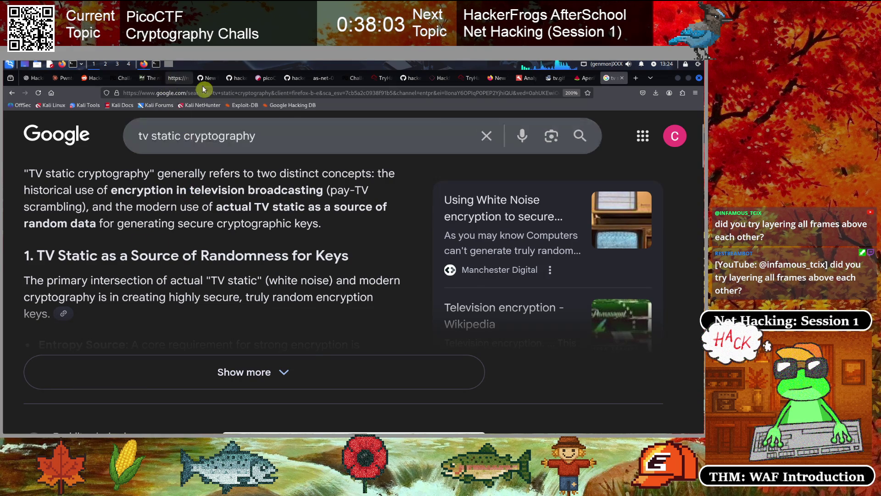
left_click(637, 79)
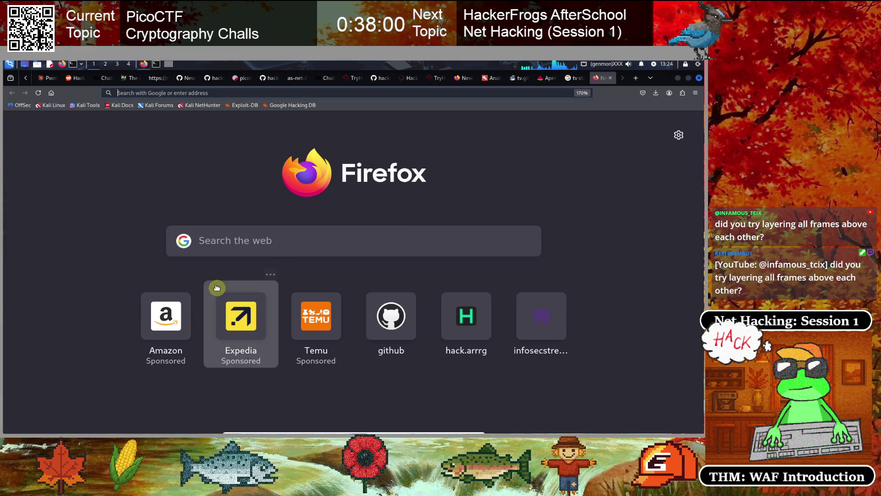
Search Google for 'gif image layer' and skim results like Ezgif's frame splitter and Photoshop tutorials.
left_click(523, 79)
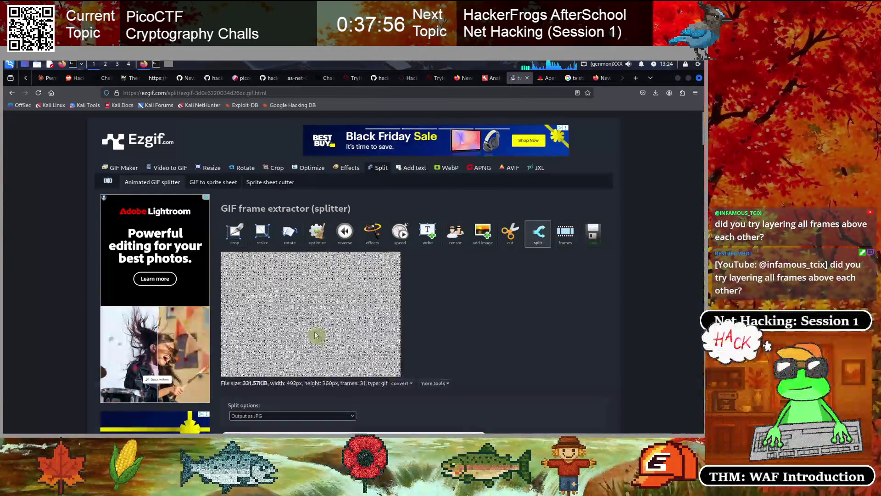
left_click(609, 80)
left_click(229, 91)
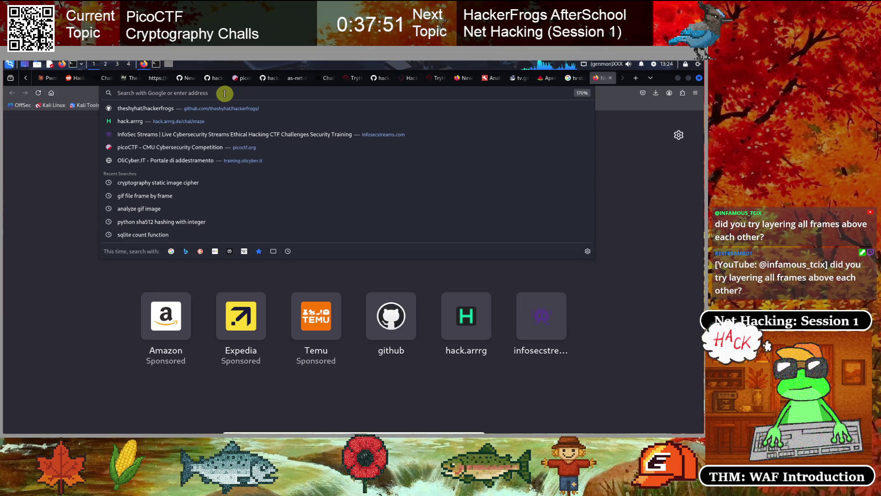
type("gif")
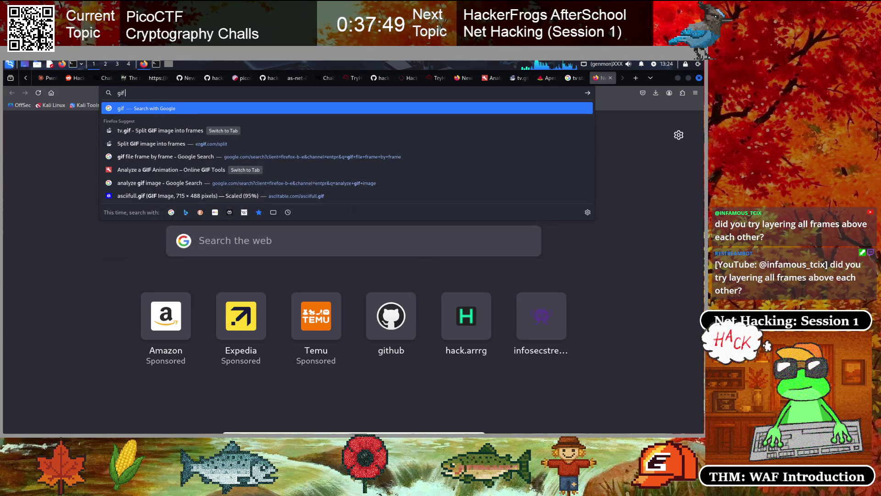
type(" image la")
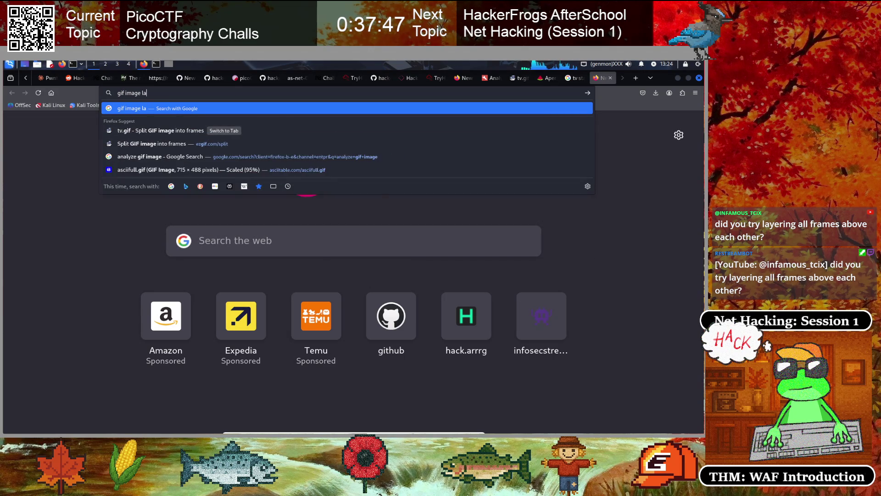
type("yer frames")
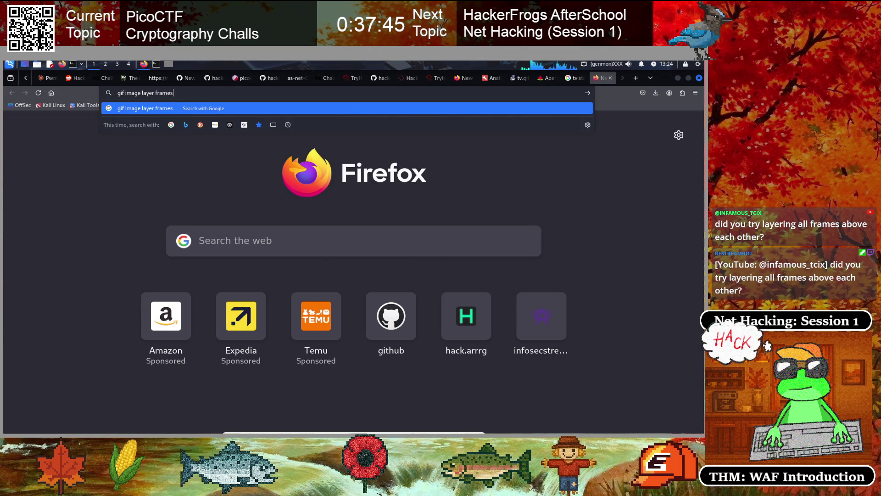
key("Return")
scroll(320, 343, "down", 7)
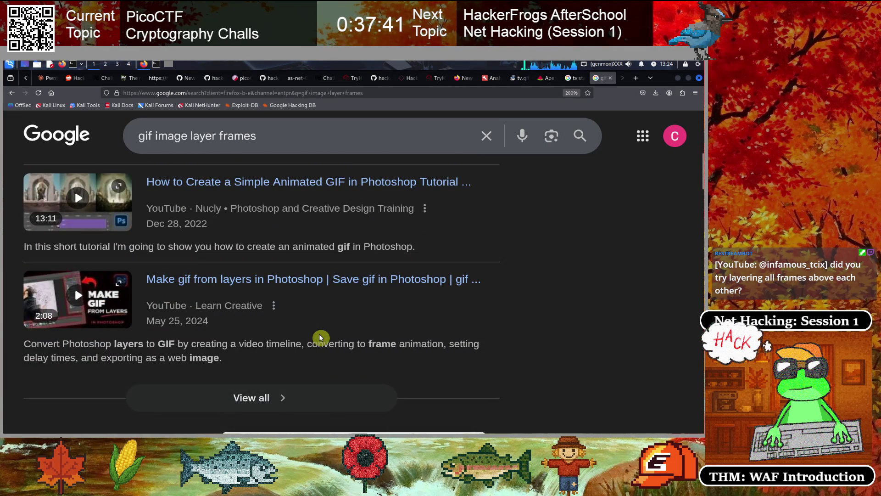
scroll(321, 337, "down", 11)
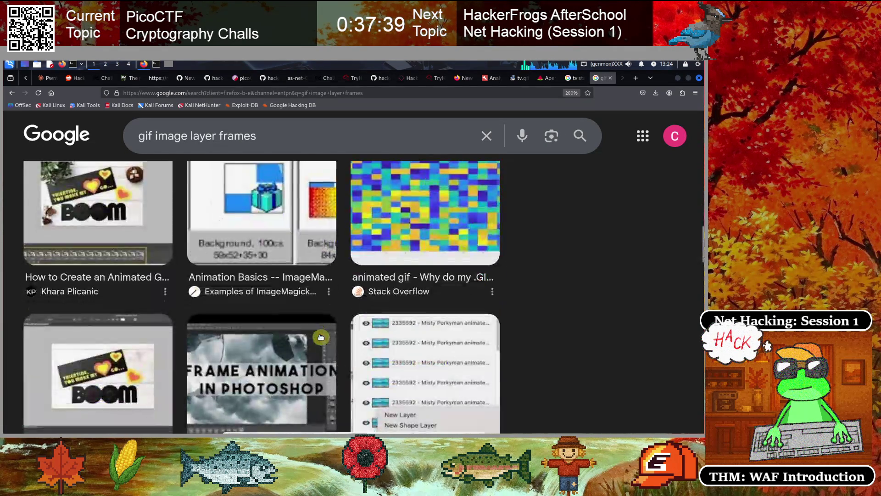
scroll(321, 337, "down", 6)
scroll(316, 338, "up", 9)
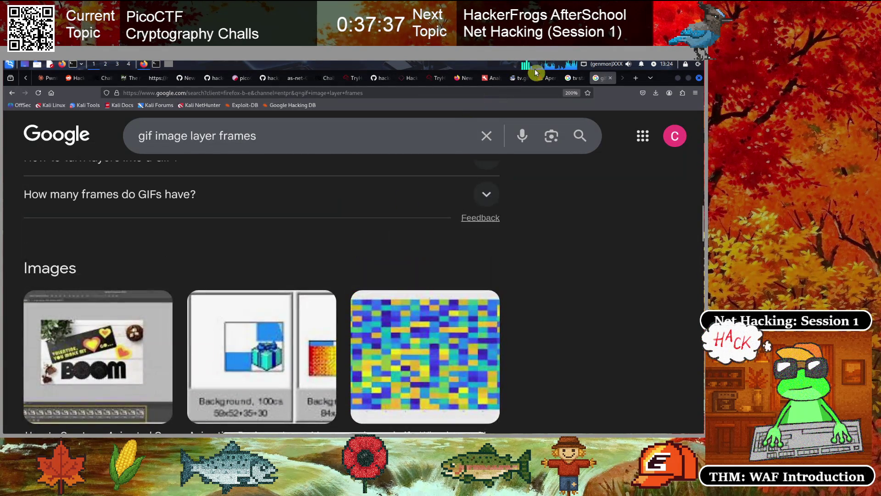
left_click(547, 82)
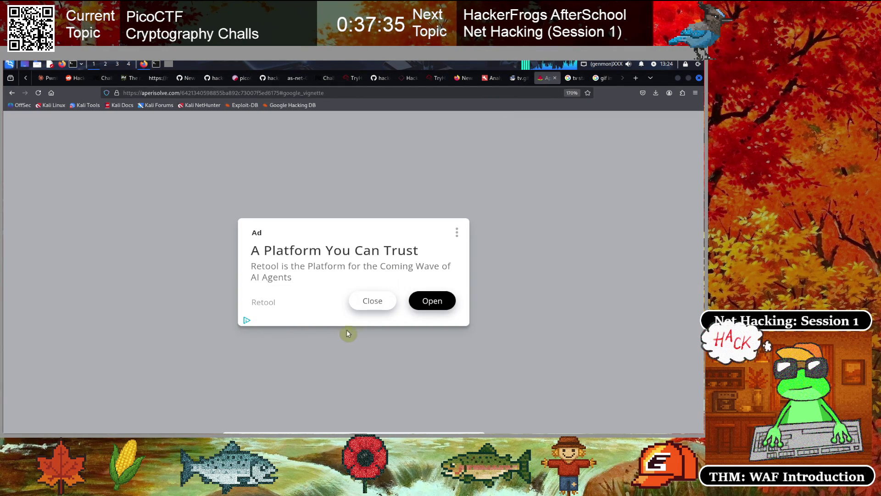
Dismiss the ad and scroll through the Aperi'Solve results for tv.gif.
left_click(367, 303)
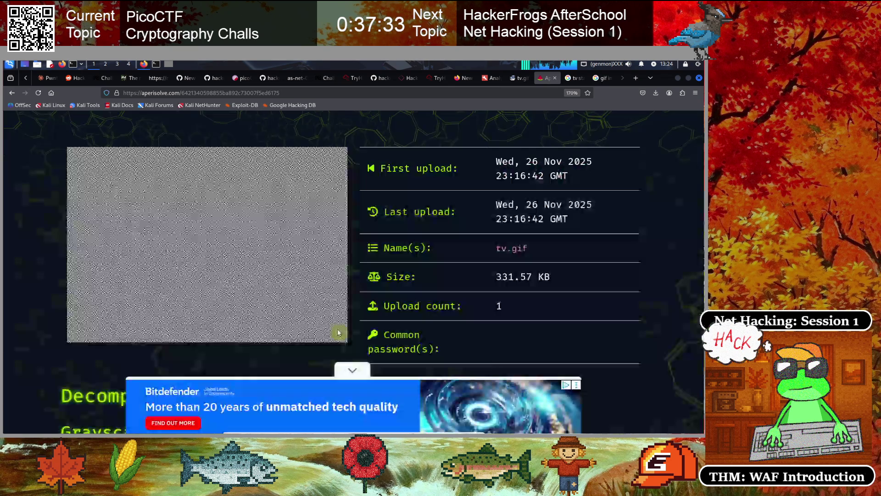
scroll(319, 342, "down", 8)
scroll(320, 342, "up", 2)
scroll(304, 329, "down", 8)
scroll(303, 324, "up", 12)
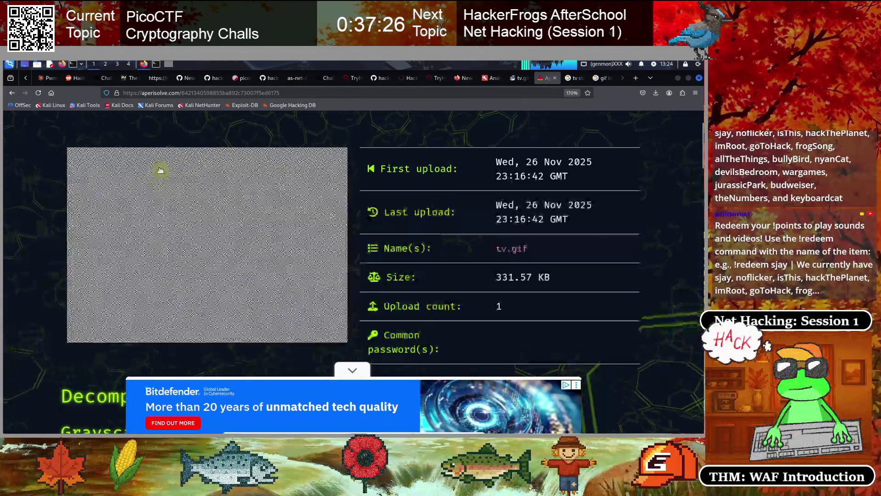
scroll(146, 173, "up", 2)
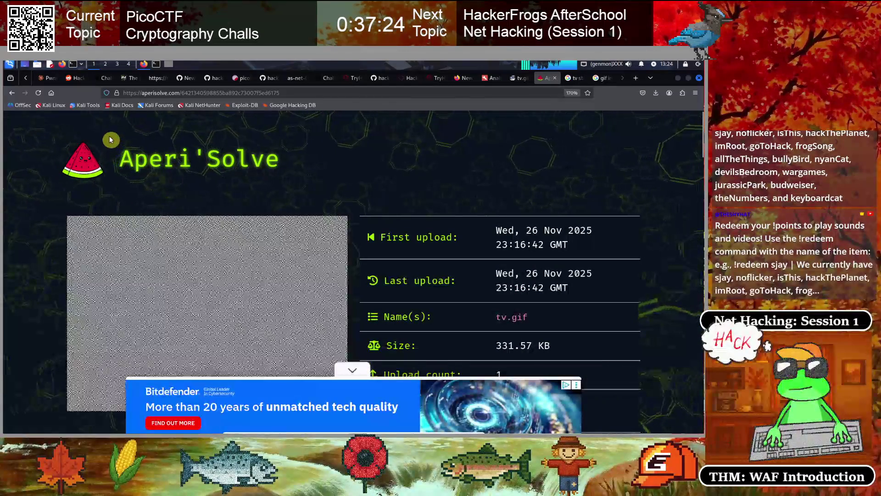
Go back and reload aperisolve.com to reach its image upload form.
left_click(14, 95)
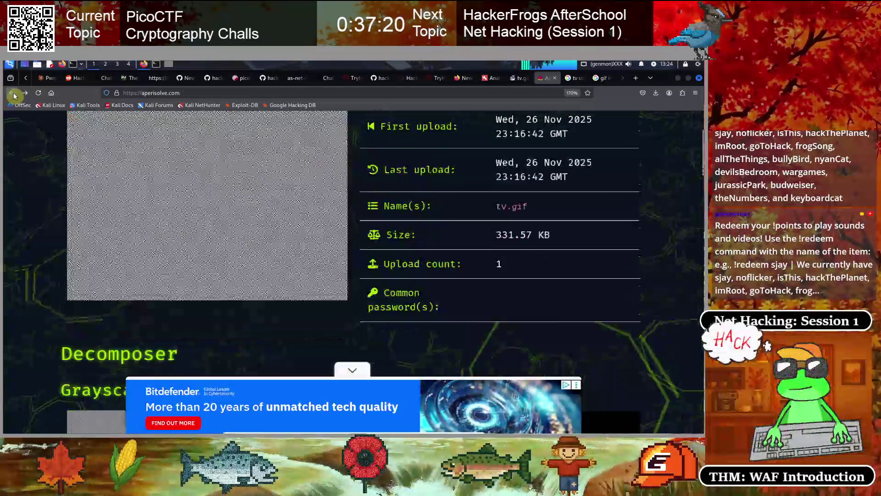
left_click(14, 95)
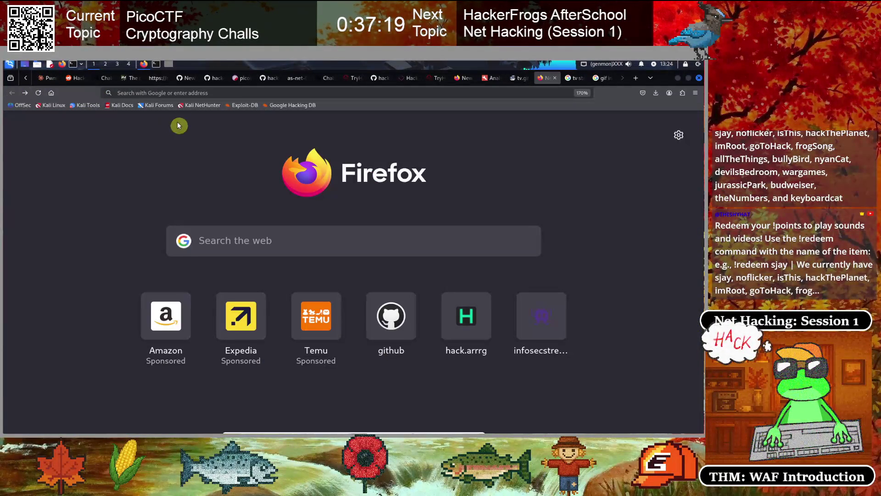
left_click(204, 95)
type("aper")
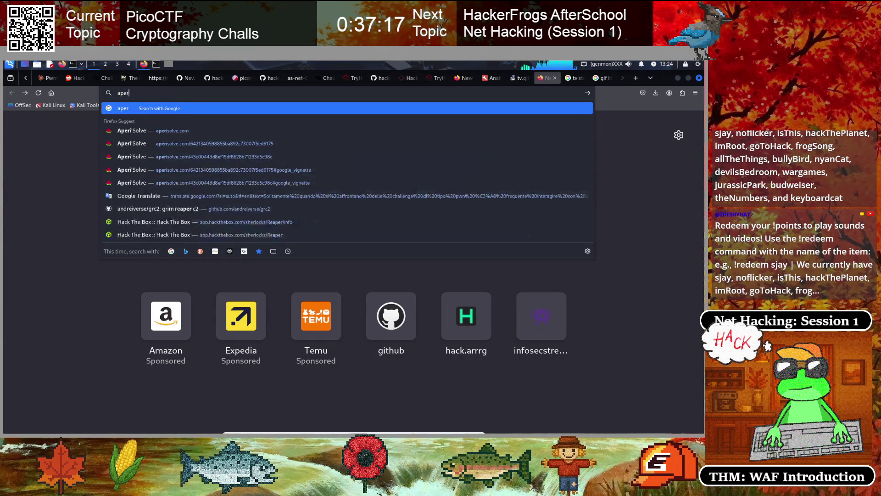
key("Return")
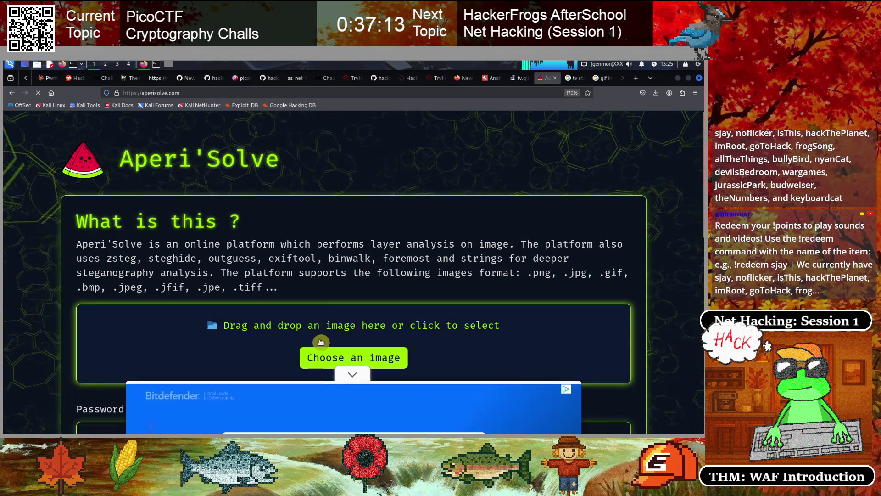
scroll(321, 317, "down", 2)
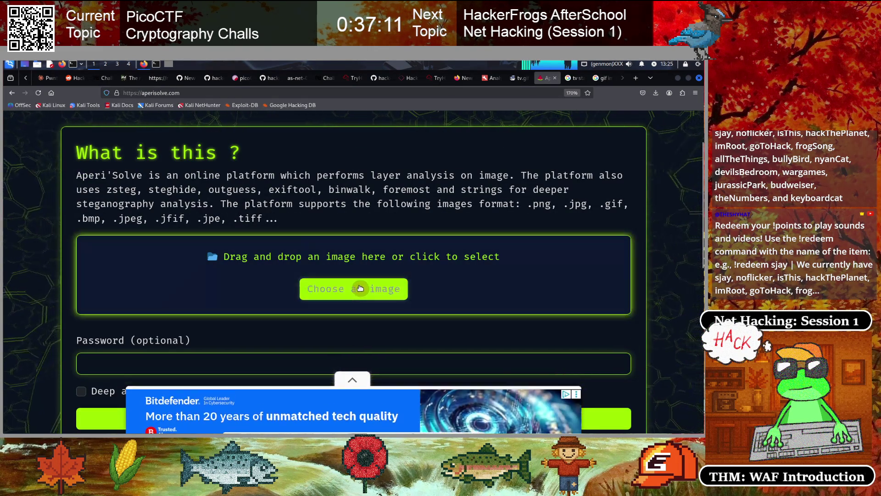
Upload tv.gif to Aperi'Solve with Deep analysis ticked and submit it.
left_click(374, 289)
left_click(213, 255)
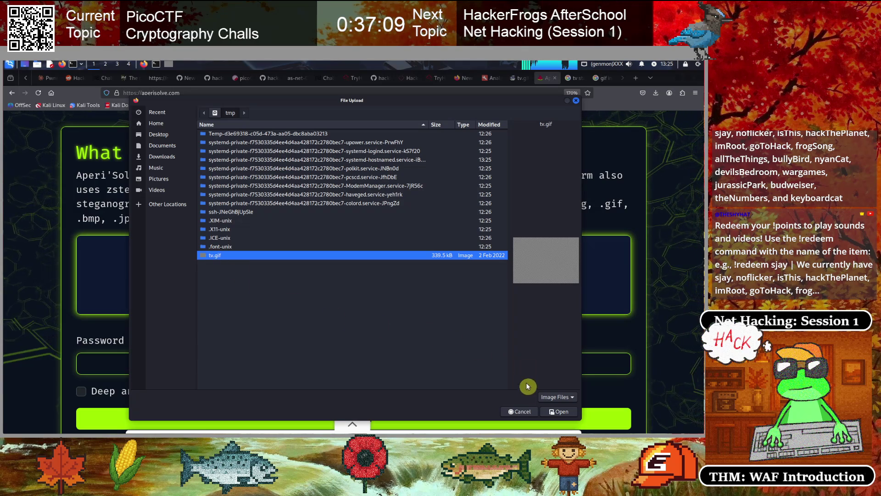
left_click(571, 416)
scroll(229, 262, "down", 3)
left_click(82, 253)
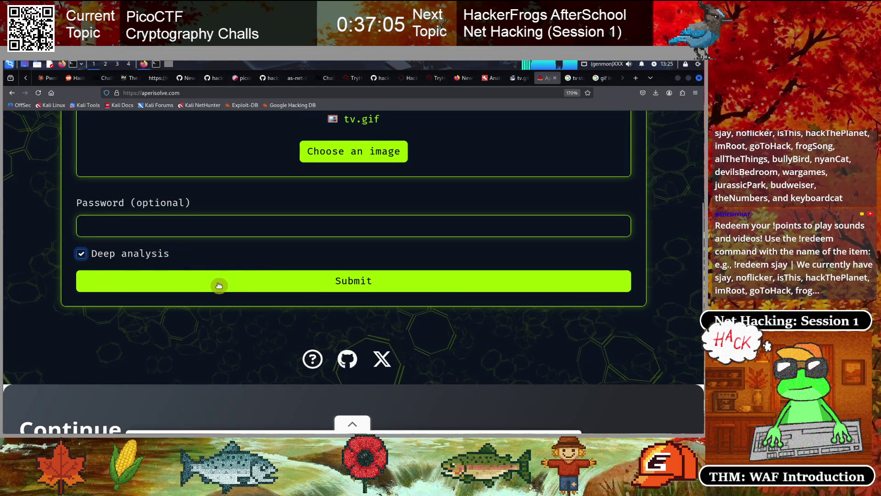
left_click(216, 281)
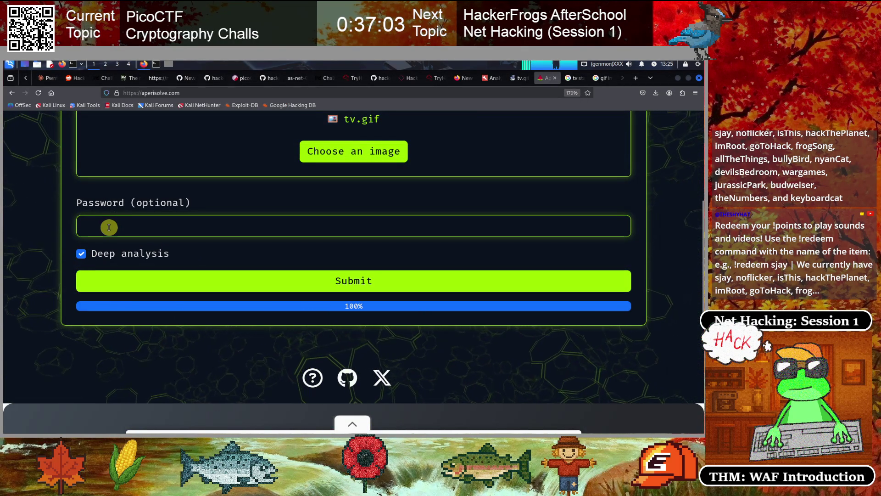
Scroll through the Aperi'Solve analysis page for tv.gif.
scroll(65, 242, "up", 2)
scroll(65, 242, "up", 1)
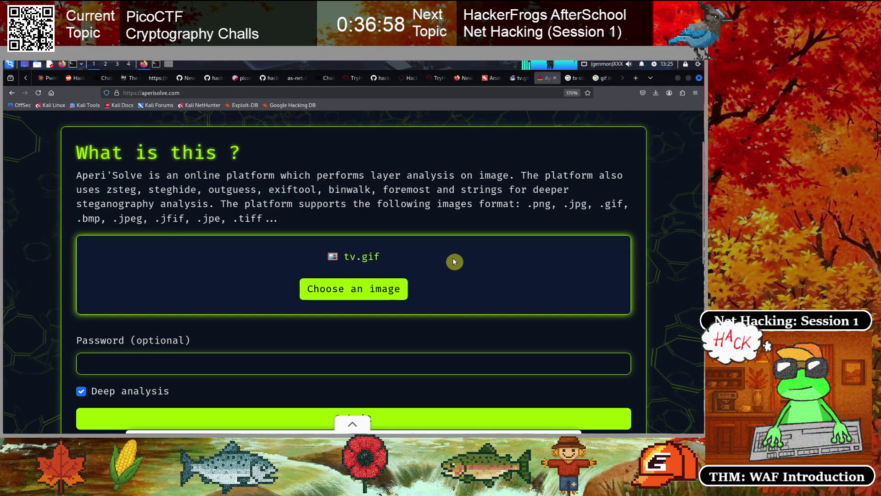
scroll(454, 262, "down", 7)
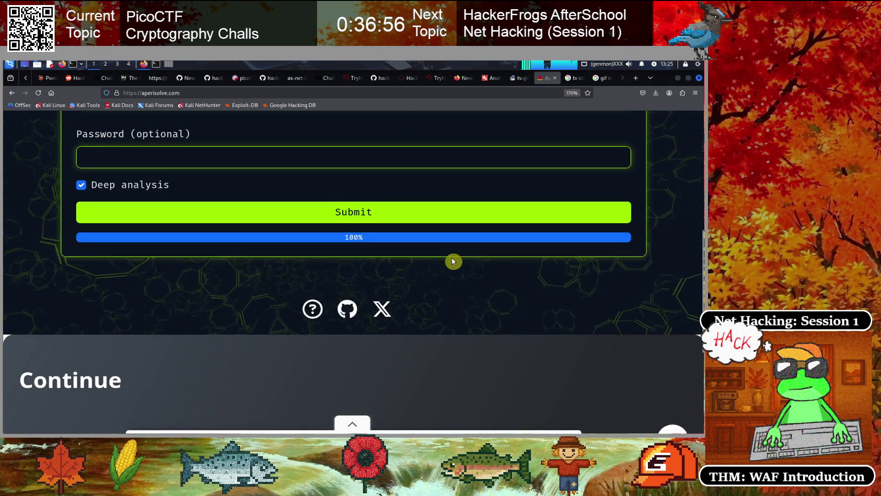
scroll(453, 262, "down", 1)
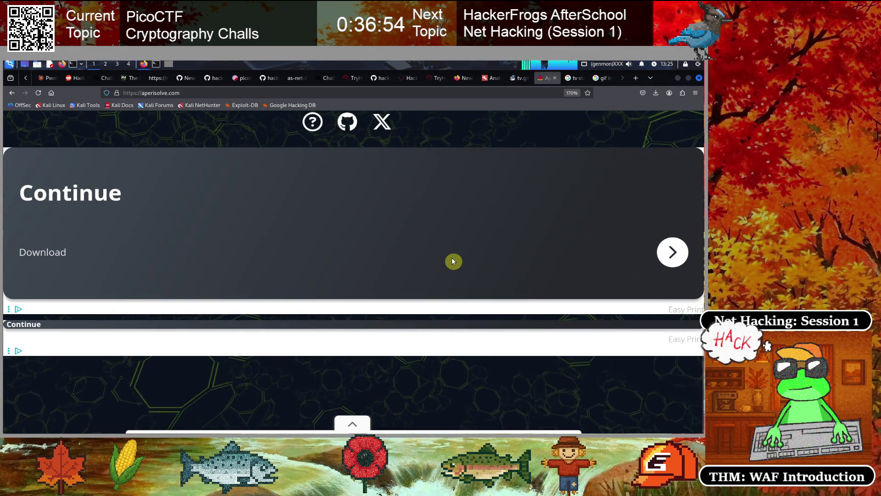
scroll(454, 262, "up", 5)
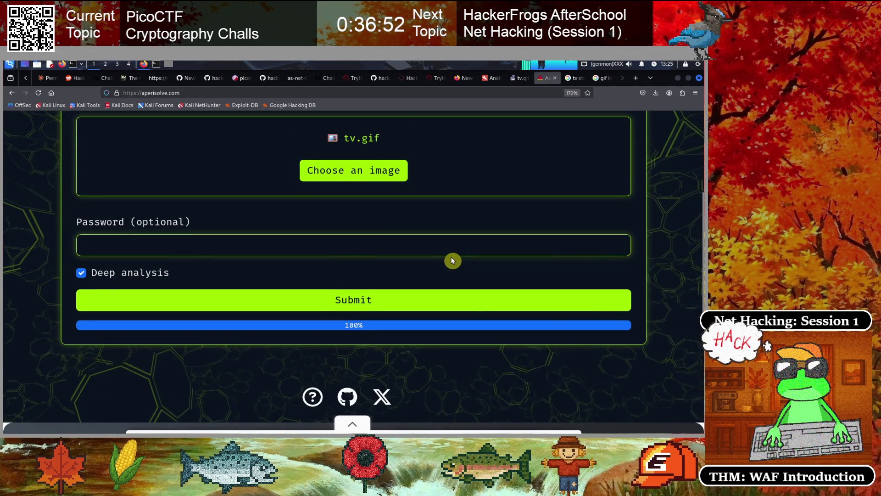
scroll(453, 261, "down", 3)
scroll(453, 261, "down", 3)
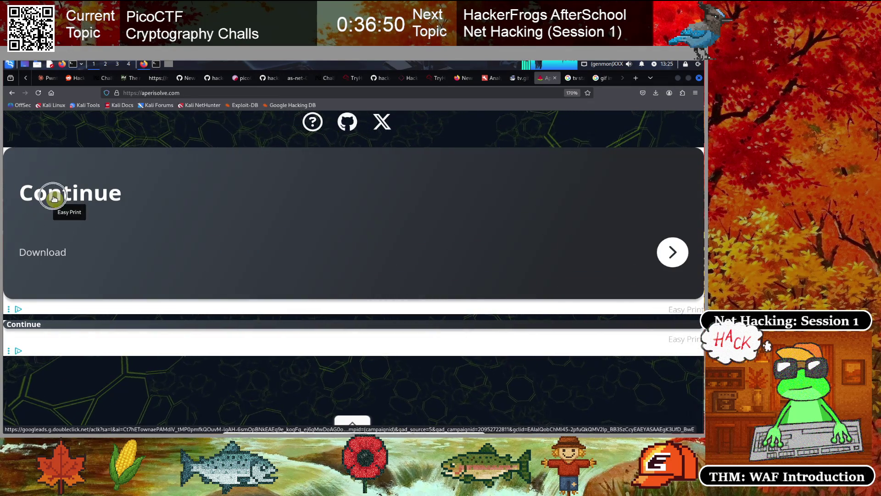
Close the Easy Print ad page and go to the GIF analyzer showing 31 frames, 4 colors.
left_click(362, 243)
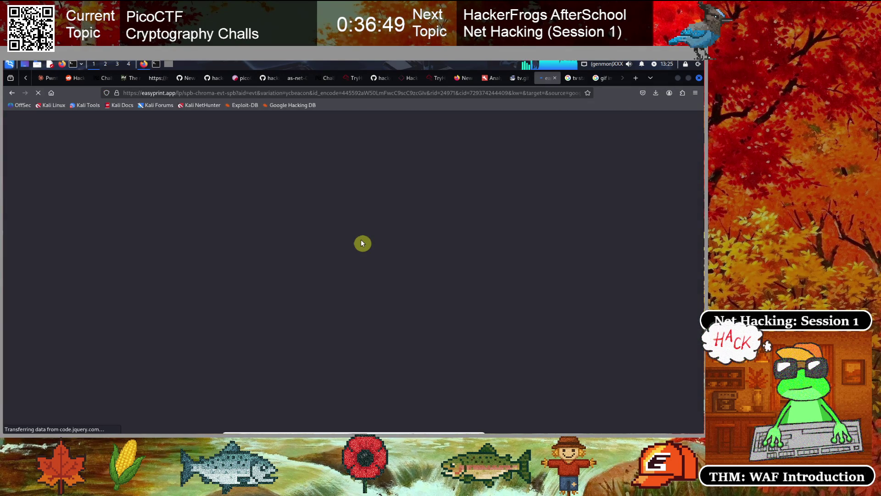
left_click(556, 81)
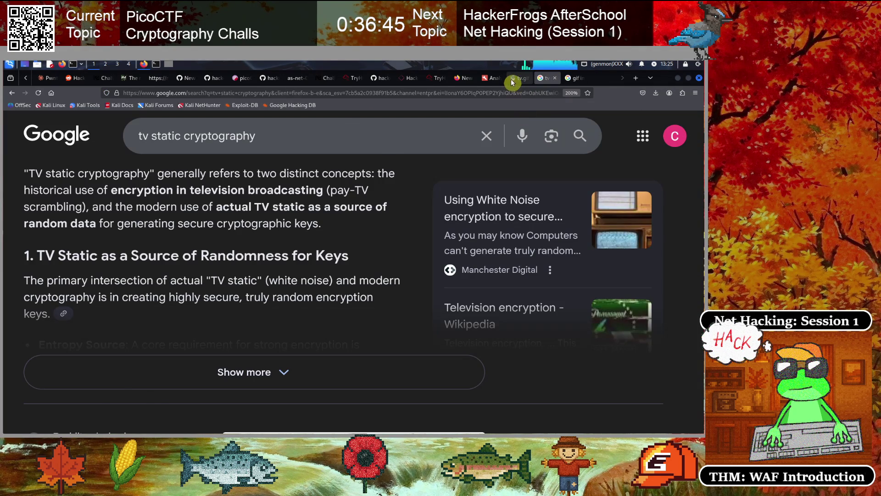
left_click(513, 82)
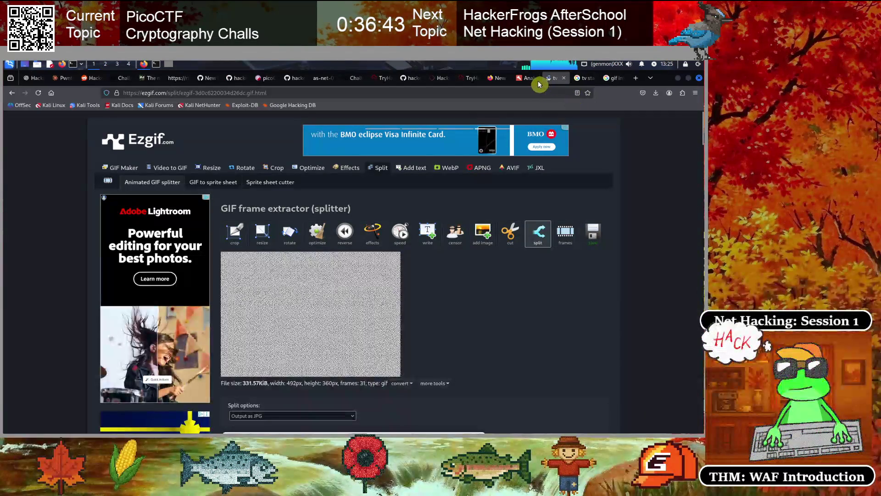
left_click(526, 79)
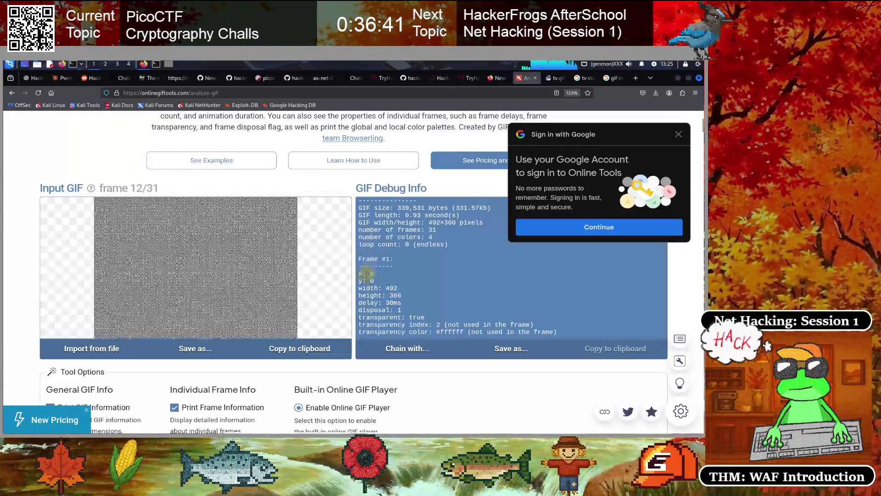
Scroll the Online GIF Tools page and dismiss the Google sign-in prompt.
scroll(338, 308, "down", 10)
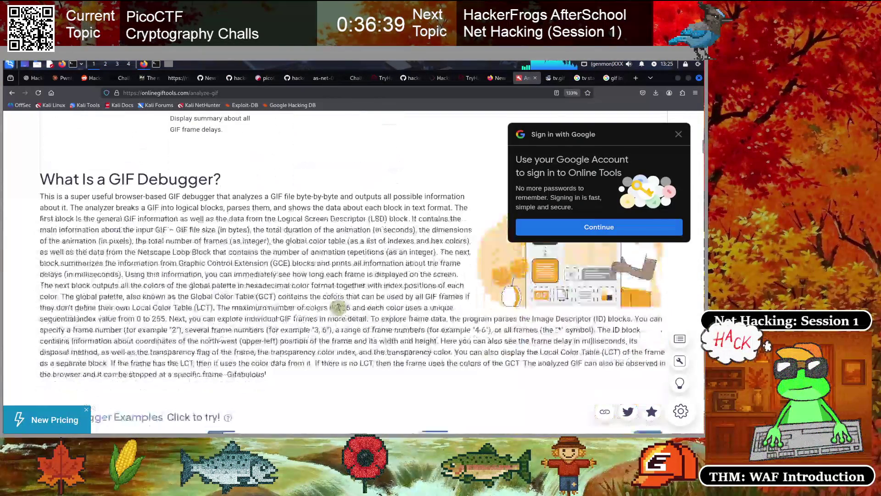
scroll(338, 307, "down", 10)
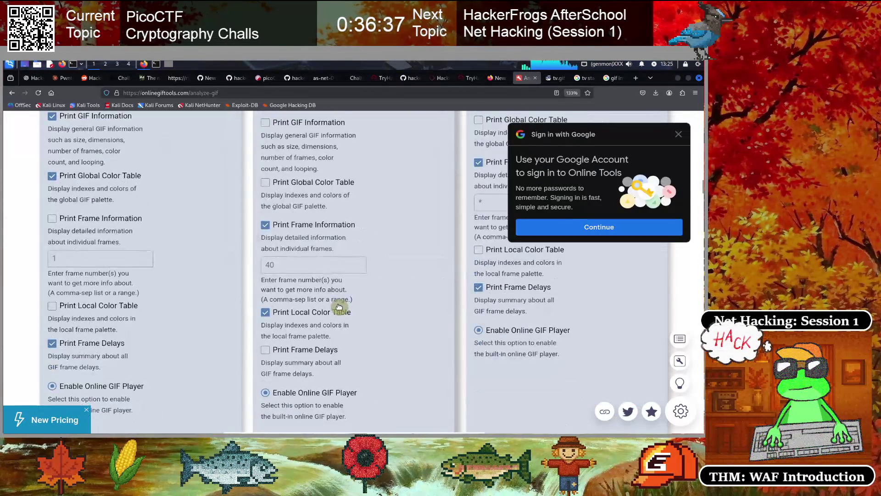
scroll(338, 307, "down", 10)
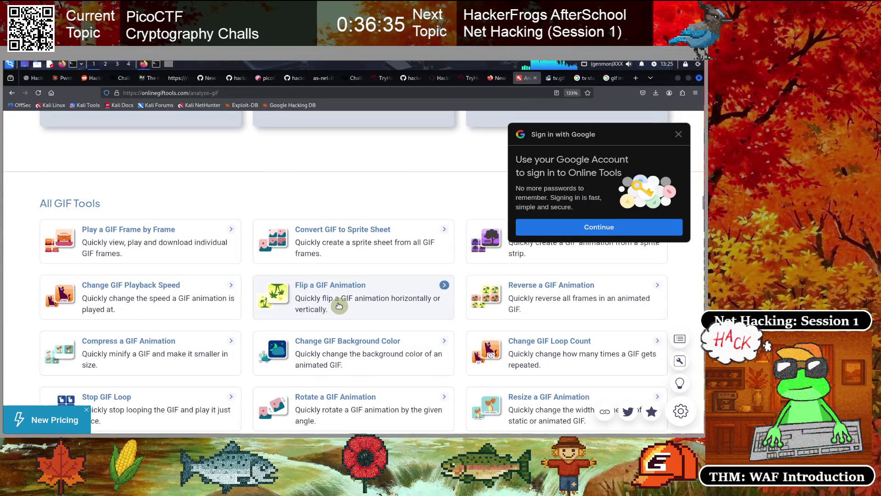
scroll(339, 306, "down", 2)
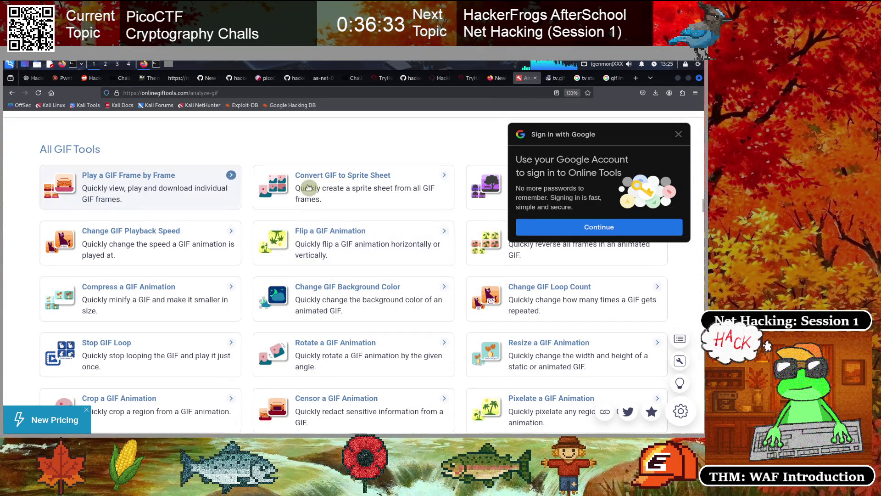
left_click(681, 135)
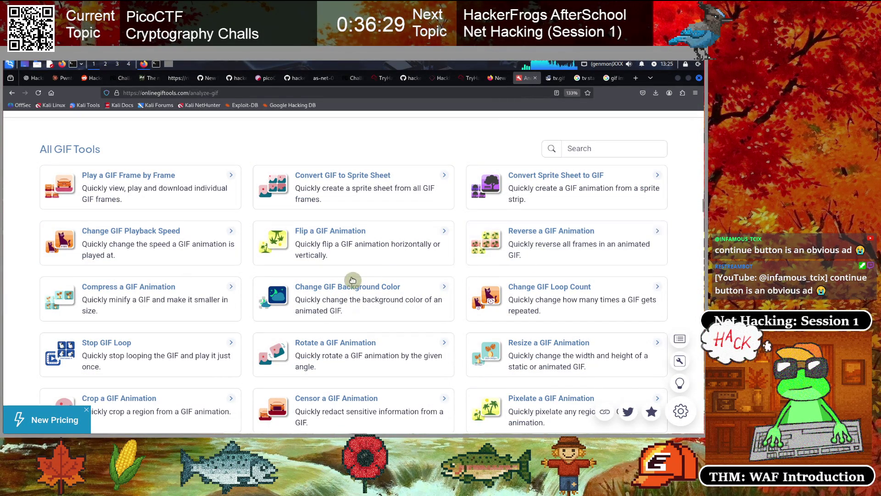
Browse the All GIF Tools list, then return to the Ezgif splitter holding the 31-frame tv.gif.
scroll(353, 282, "down", 2)
scroll(353, 281, "down", 2)
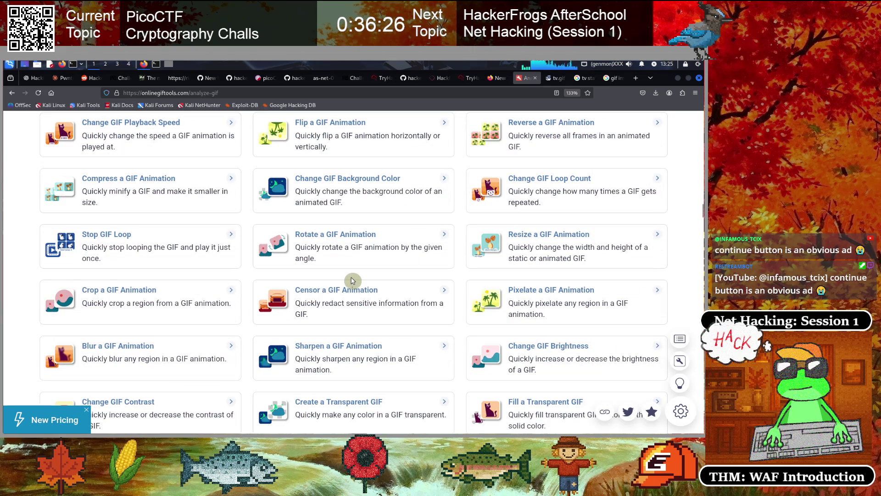
scroll(352, 281, "down", 2)
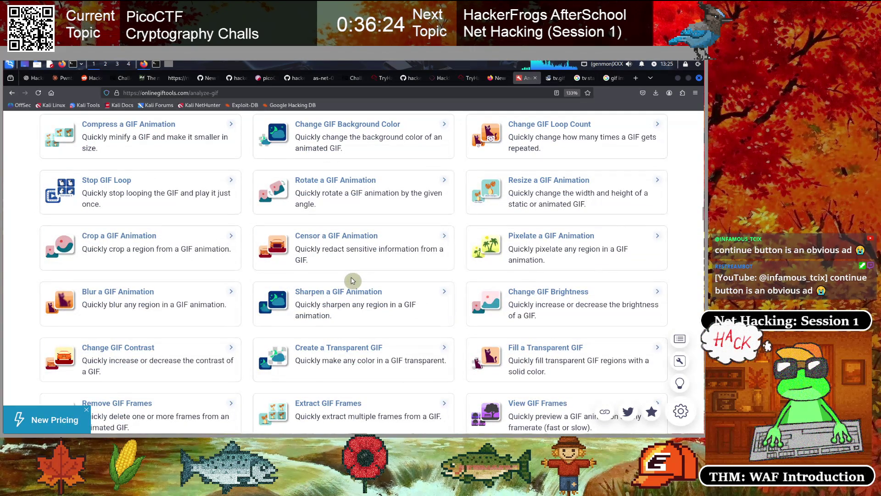
scroll(353, 281, "down", 2)
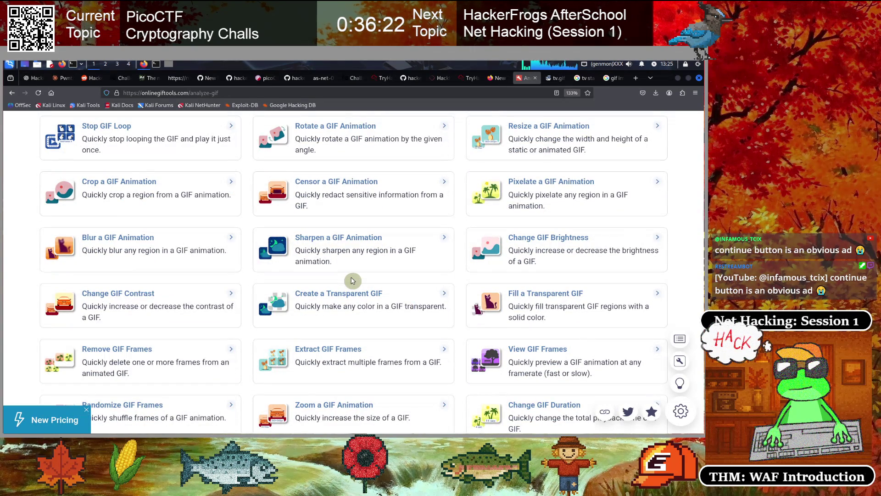
scroll(352, 281, "down", 2)
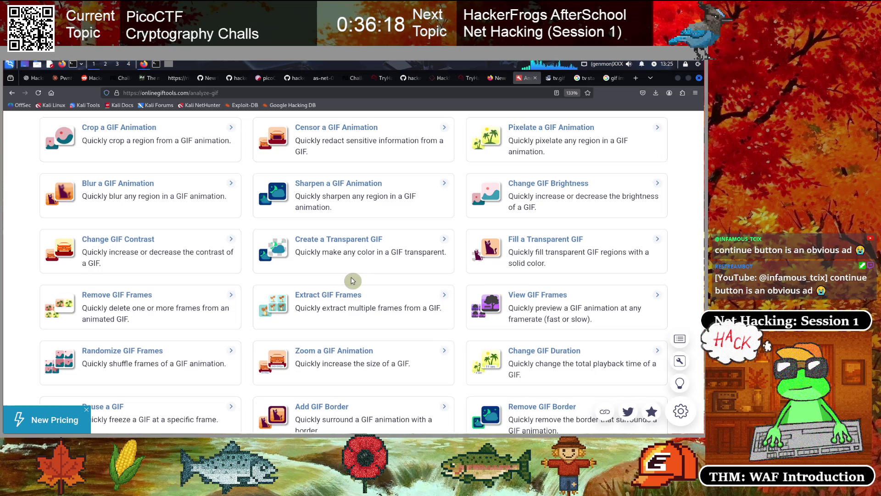
scroll(353, 280, "down", 2)
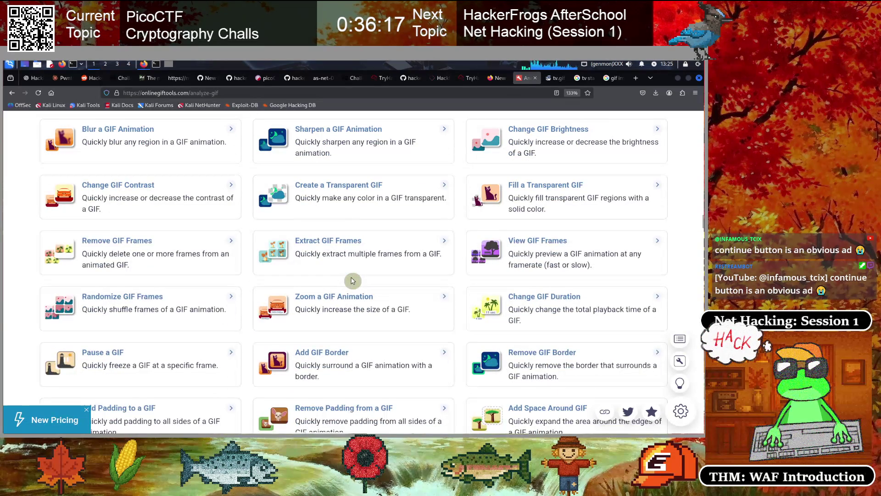
scroll(340, 312, "down", 2)
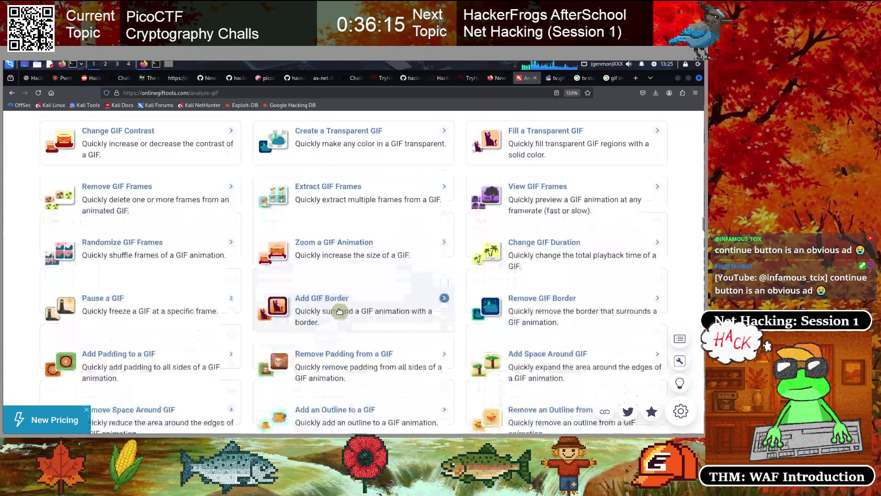
scroll(377, 312, "down", 2)
scroll(378, 313, "down", 2)
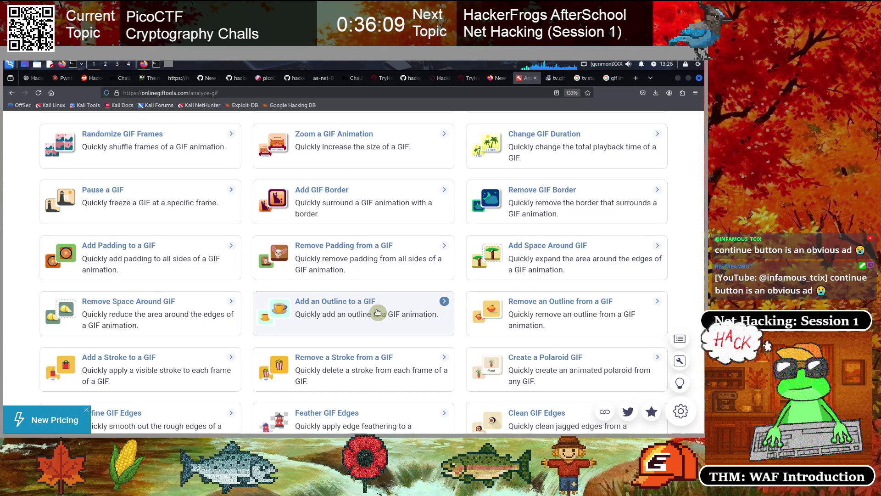
scroll(377, 312, "down", 2)
scroll(386, 307, "up", 14)
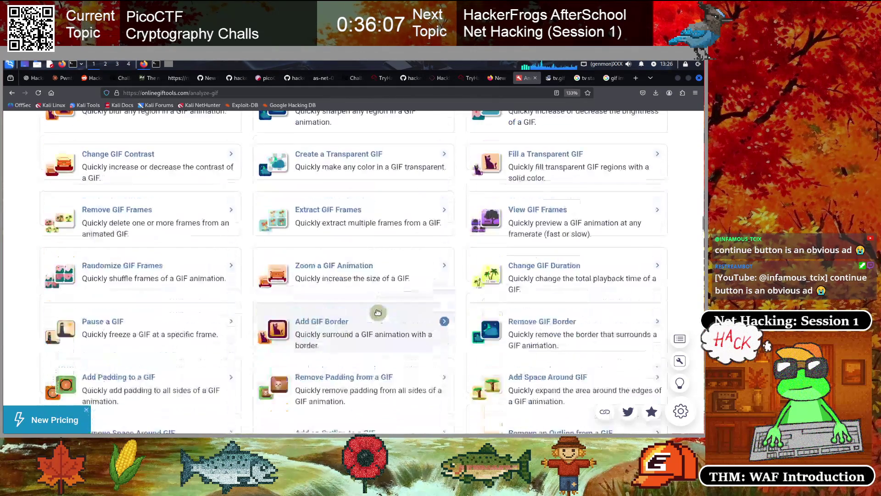
scroll(388, 305, "up", 3)
left_click(560, 85)
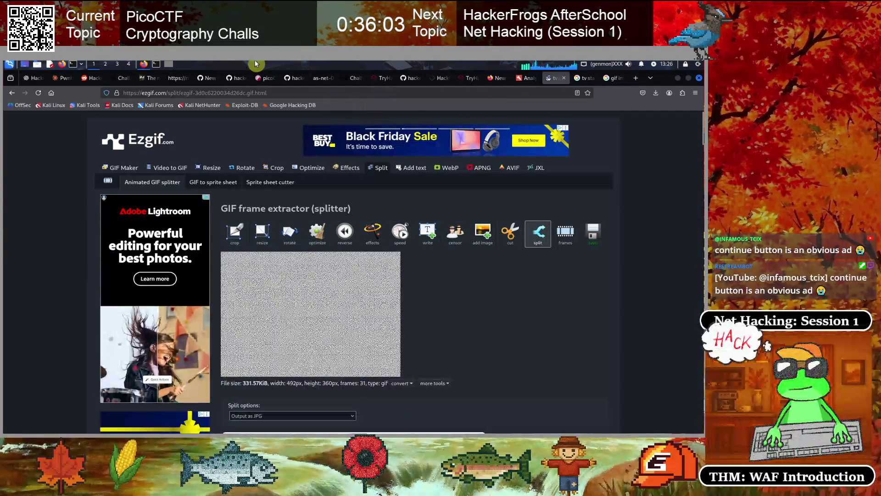
Navigate to aperisolve.com from the address bar.
left_click(178, 93)
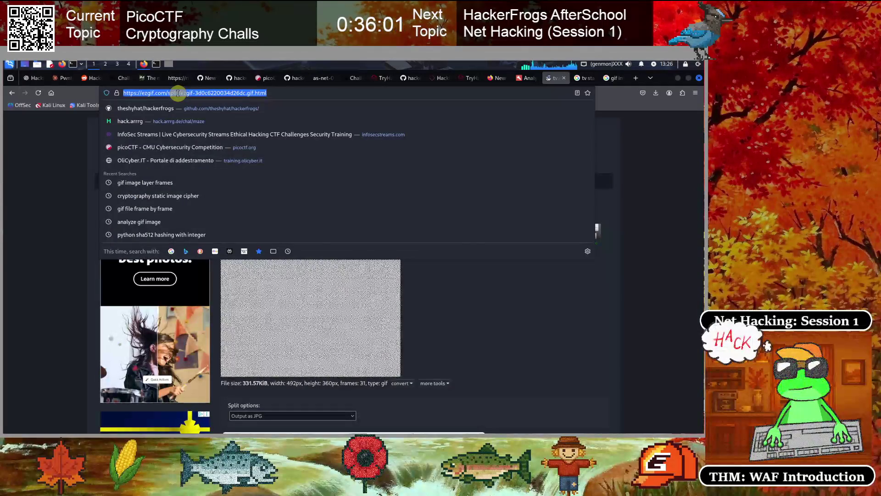
type("api")
key("BackSpace")
type("erisolve.com/")
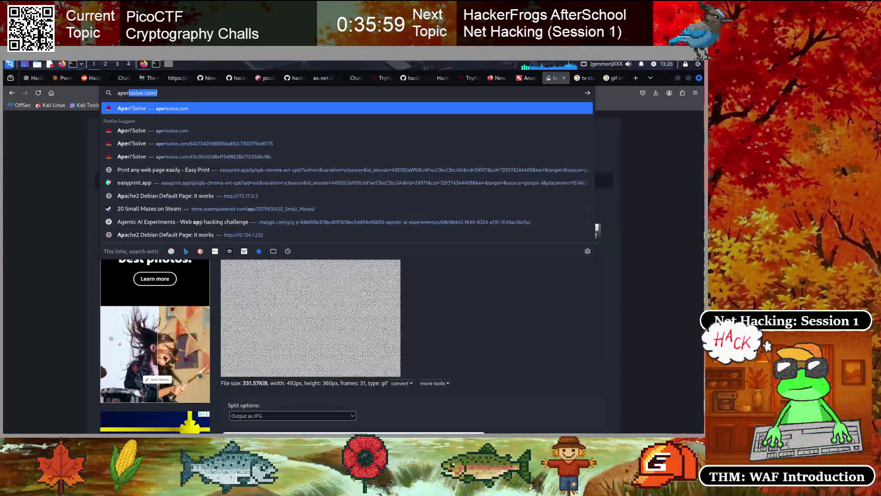
key("Return")
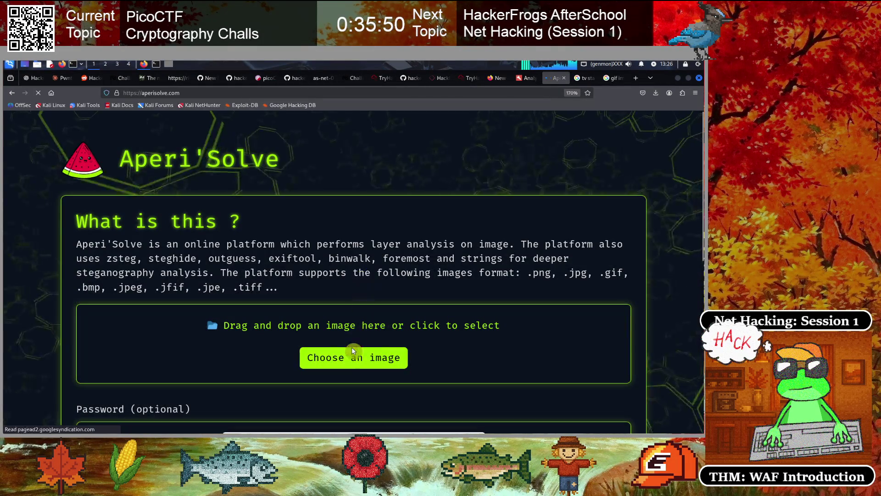
Upload /tmp/tv.gif with Deep analysis enabled and submit it for steganography analysis.
left_click(288, 335)
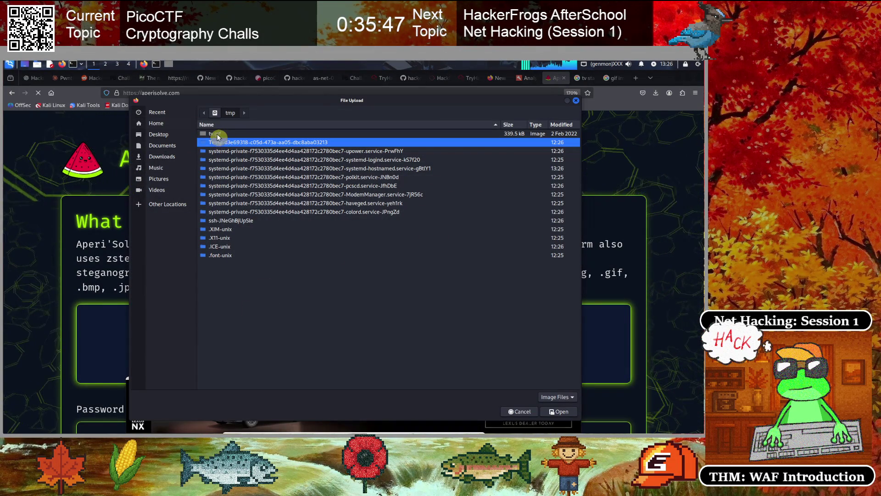
left_click(238, 134)
left_click(557, 412)
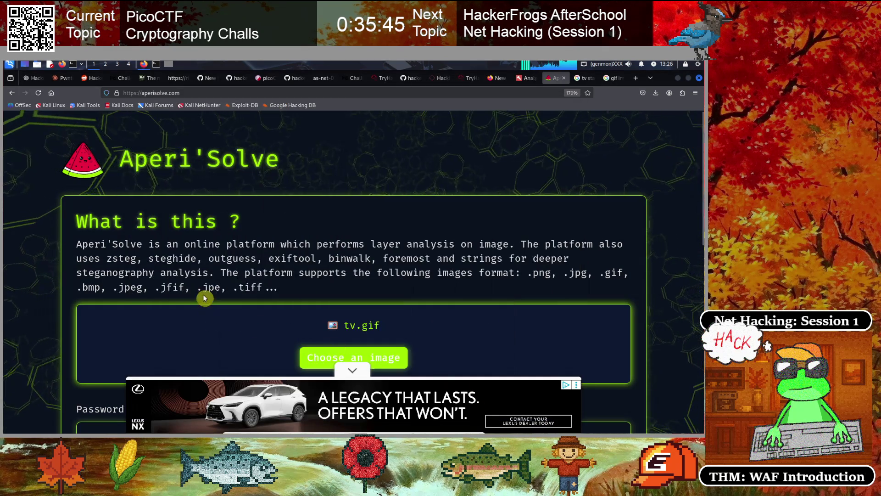
scroll(275, 308, "down", 5)
scroll(146, 281, "up", 2)
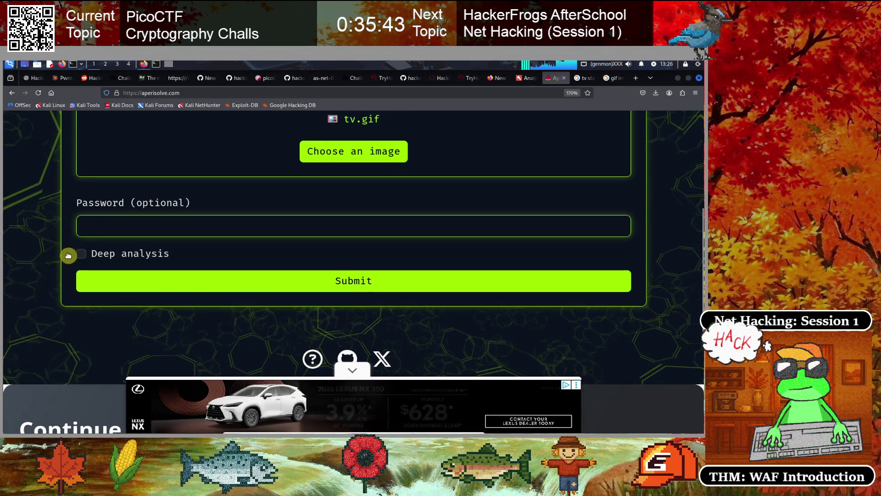
left_click(81, 254)
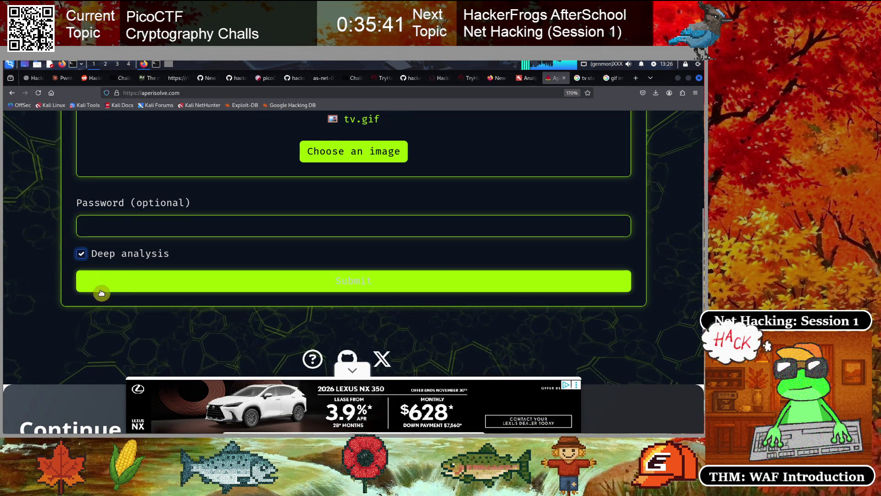
left_click(370, 285)
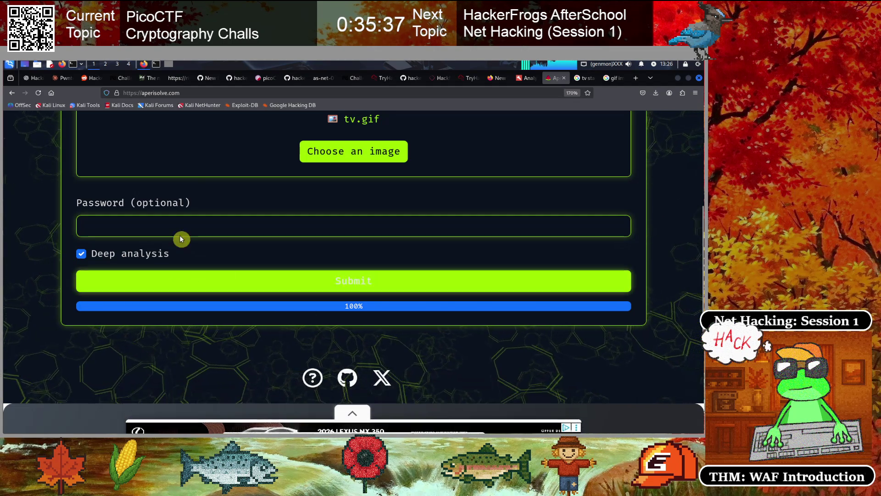
scroll(254, 219, "up", 5)
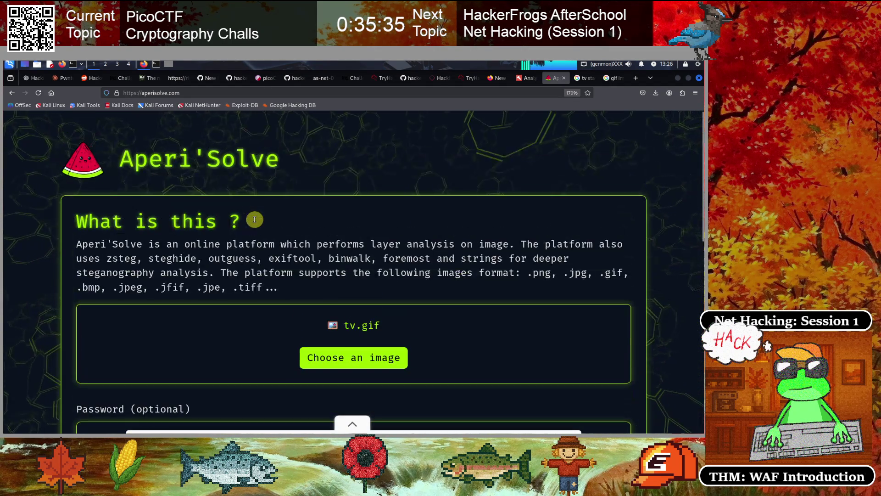
scroll(255, 219, "down", 5)
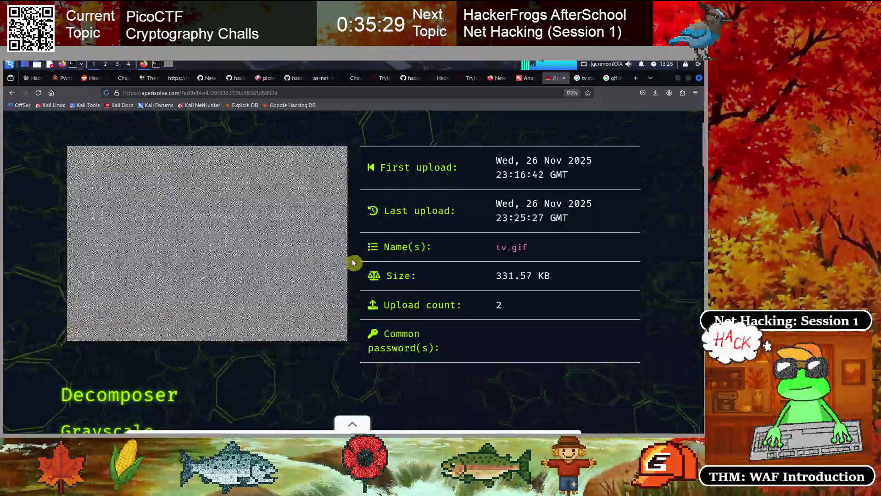
Scroll through tv.gif's Decomposer, Exiftool, Pngcheck, Steghide and Strings results and back up.
scroll(354, 262, "down", 3)
scroll(354, 263, "down", 5)
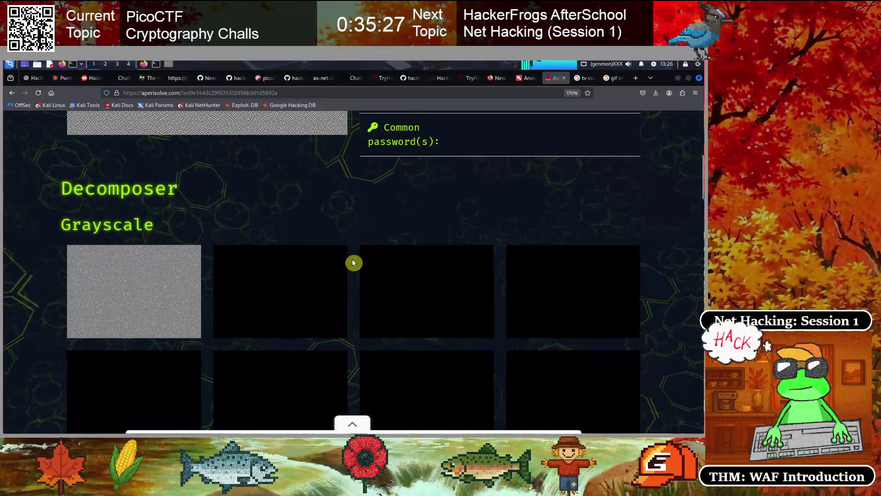
scroll(354, 262, "down", 12)
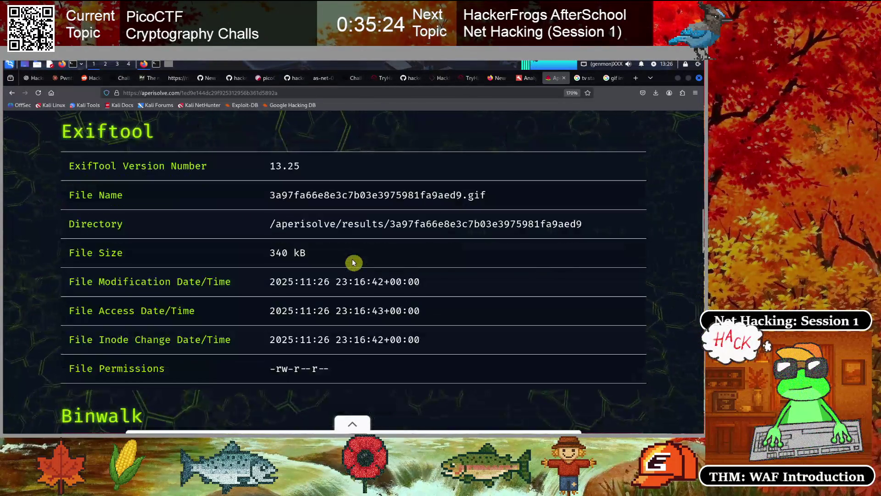
scroll(353, 263, "down", 3)
scroll(354, 262, "up", 3)
scroll(353, 263, "down", 12)
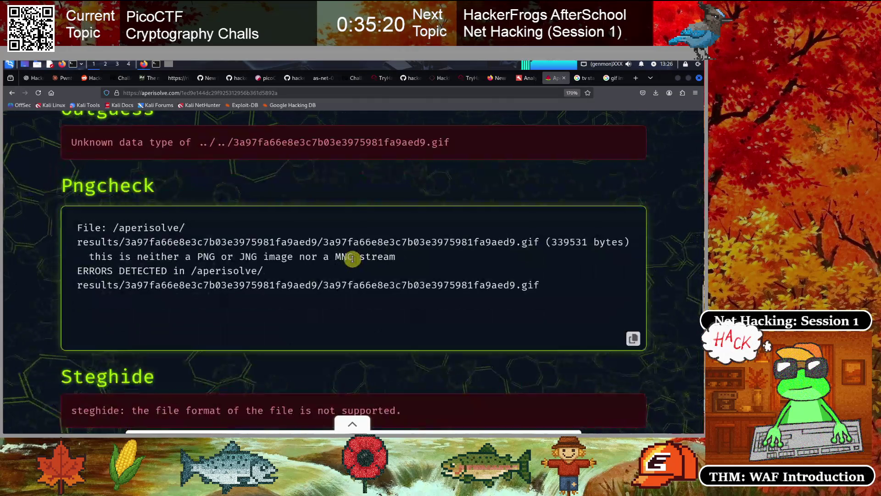
scroll(353, 262, "down", 3)
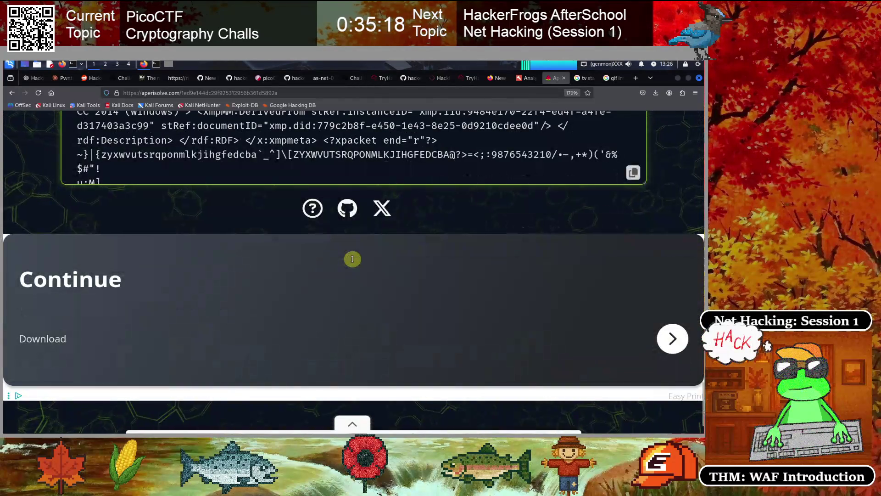
scroll(353, 258, "down", 1)
scroll(353, 259, "up", 4)
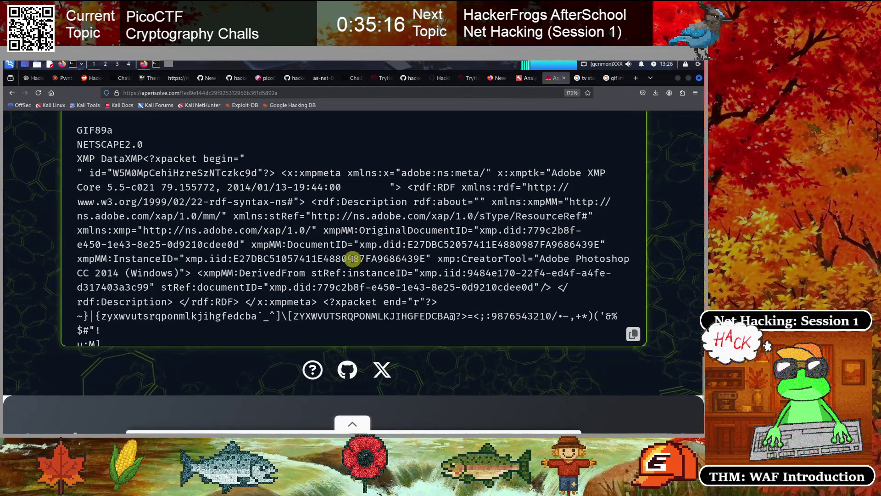
scroll(352, 259, "up", 15)
scroll(352, 259, "up", 13)
scroll(353, 263, "up", 10)
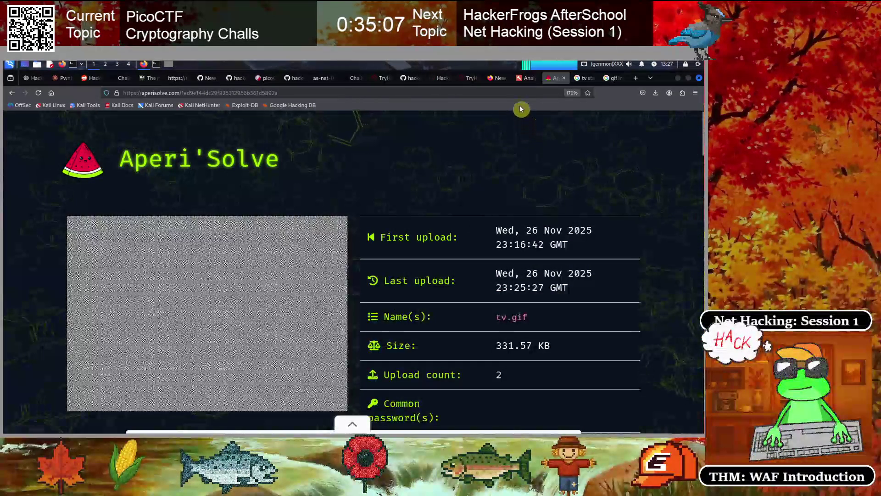
In a new tab, search Google for 'overlay gif frames'.
left_click(500, 78)
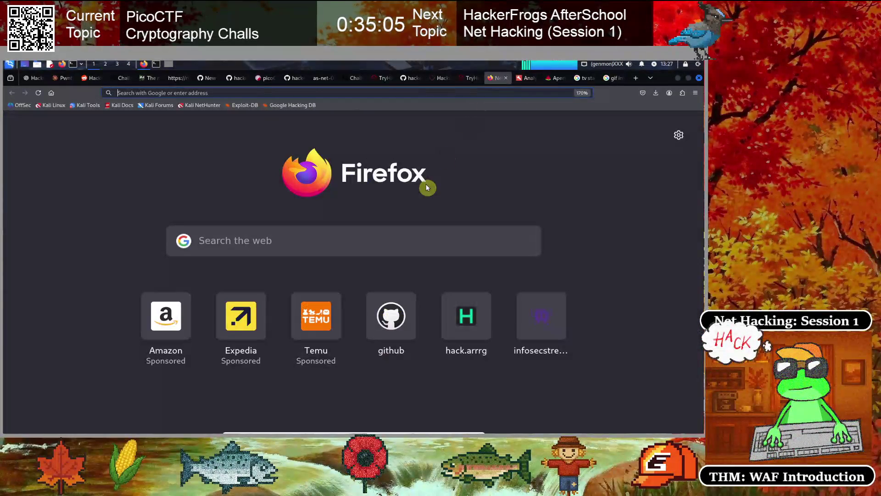
left_click(248, 237)
type("layer gif")
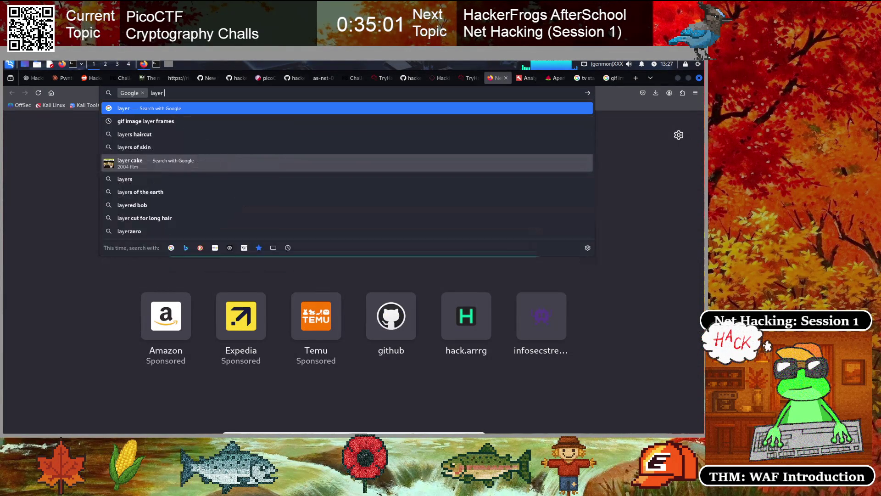
type(" frames on")
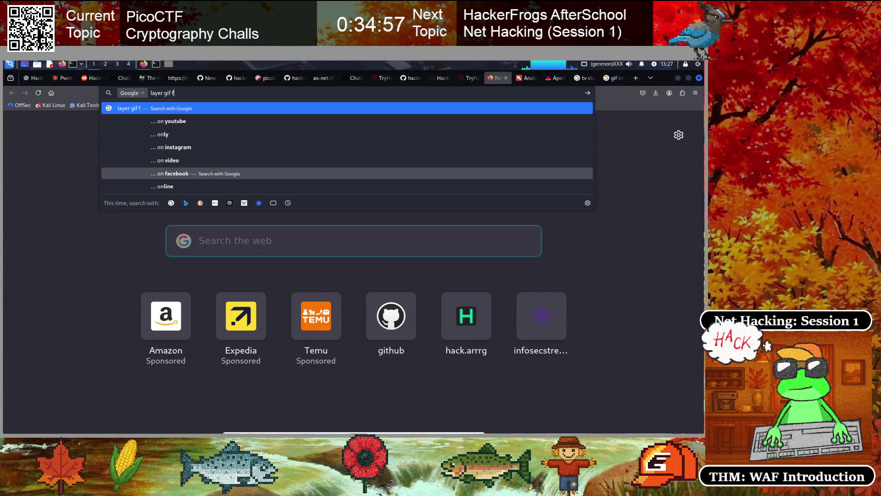
key("BackSpace")
key("BackSpace")
key("BackSpace")
type("overlay")
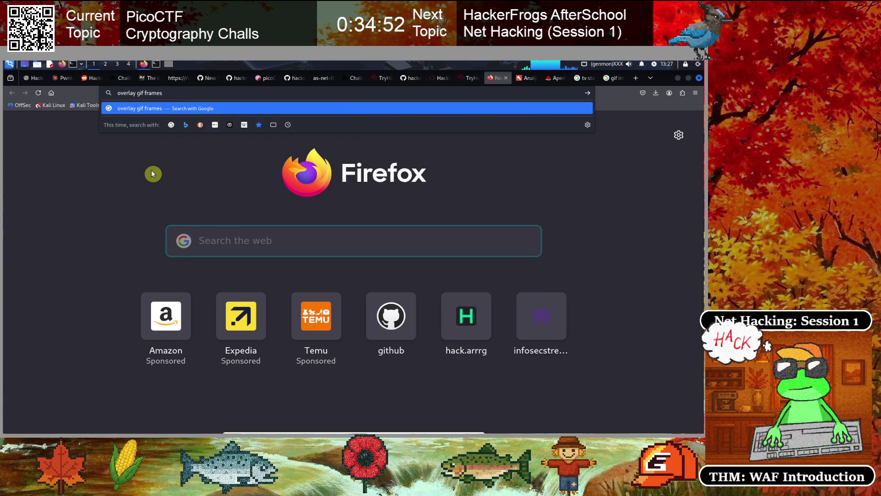
key("Return")
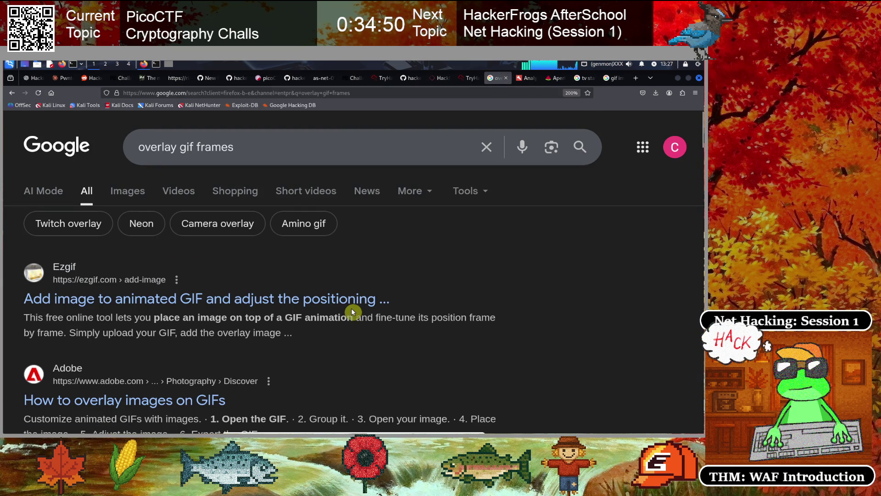
Scroll through the results listing Ezgif and GIMP-forum guides on overlaying GIF frames.
scroll(351, 307, "down", 3)
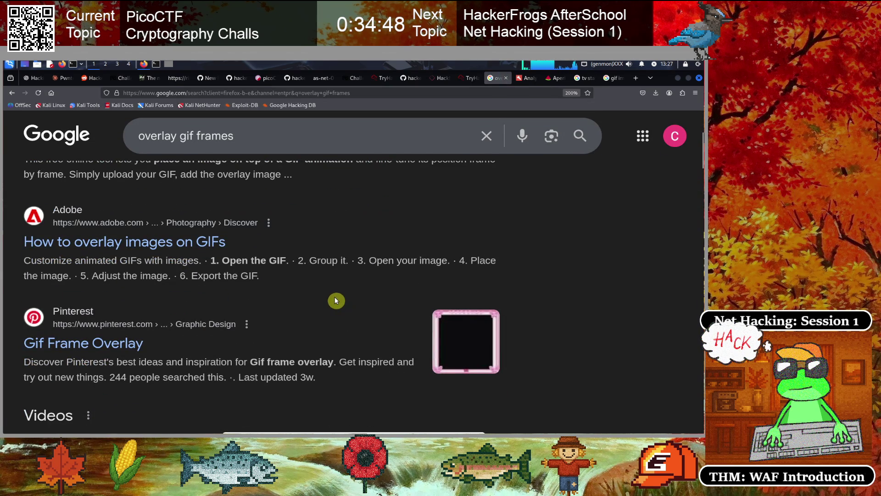
scroll(216, 271, "down", 1)
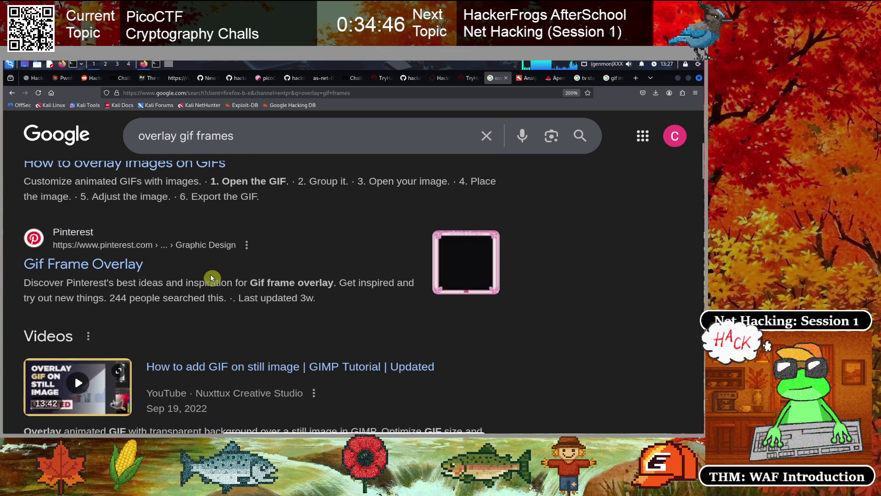
scroll(156, 287, "down", 8)
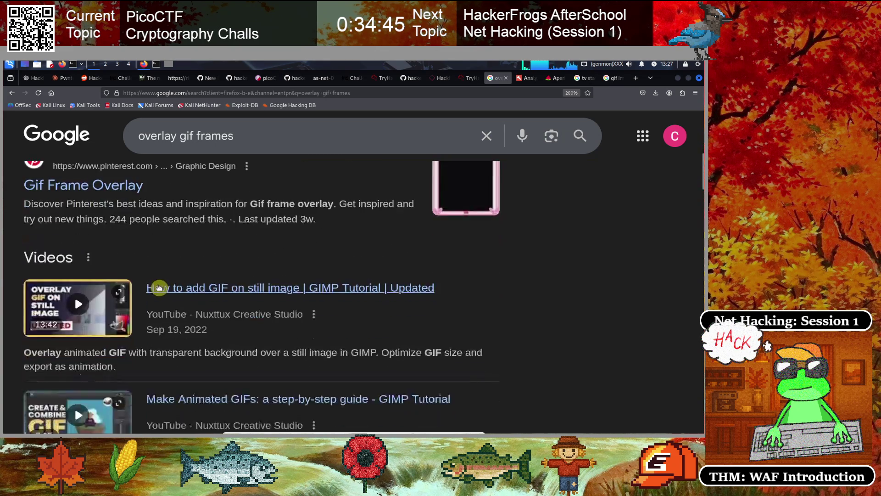
scroll(170, 290, "down", 3)
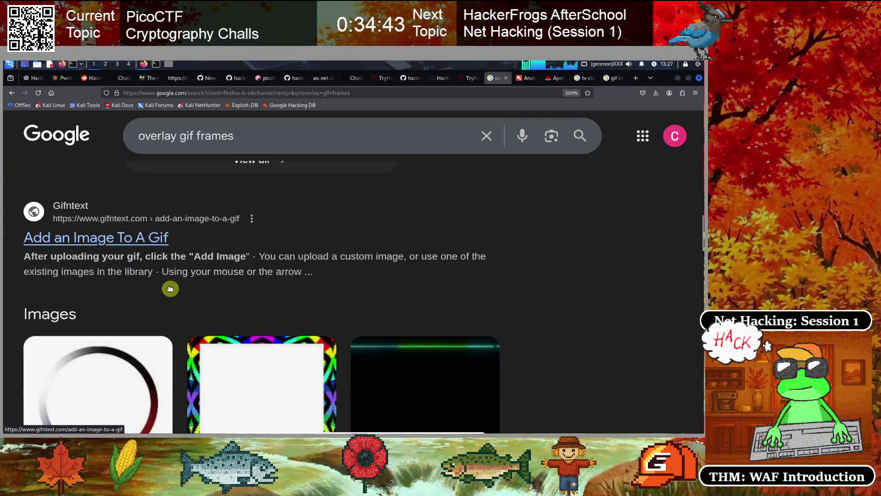
scroll(171, 289, "down", 10)
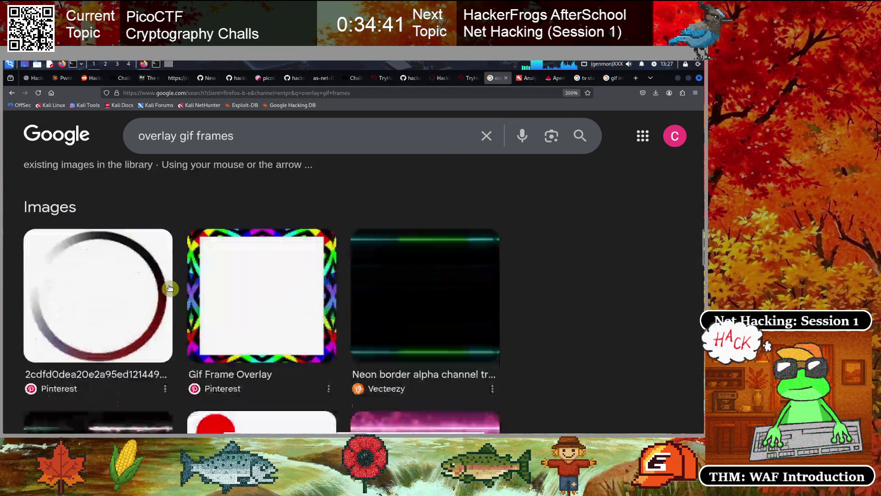
scroll(171, 288, "down", 8)
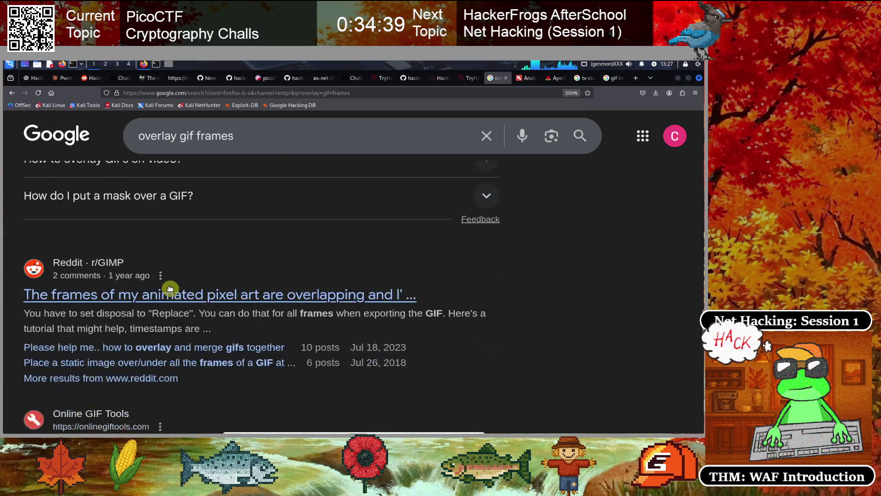
scroll(170, 289, "down", 2)
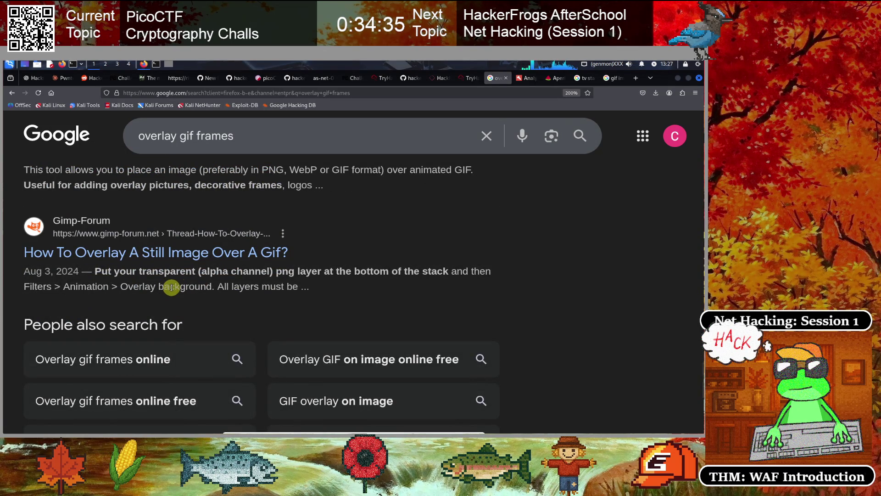
Return to the 'gif image layer frames' results tab and skim it.
left_click(612, 79)
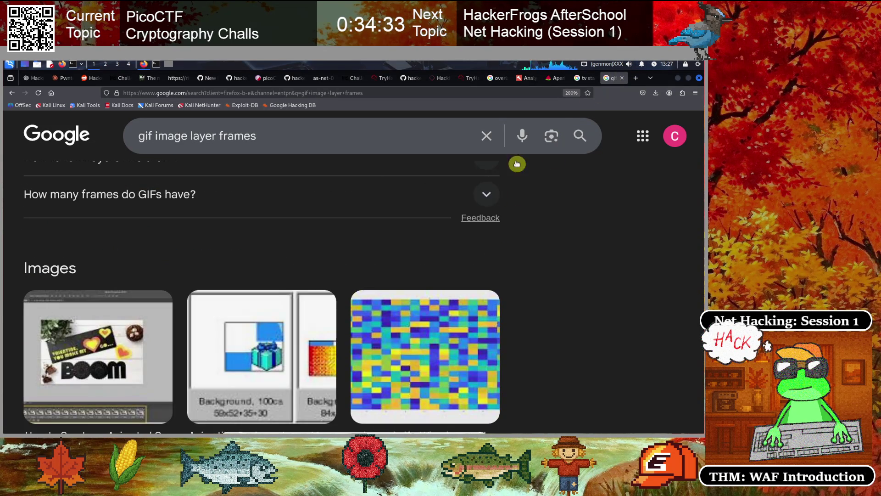
scroll(500, 290, "down", 2)
scroll(501, 288, "up", 5)
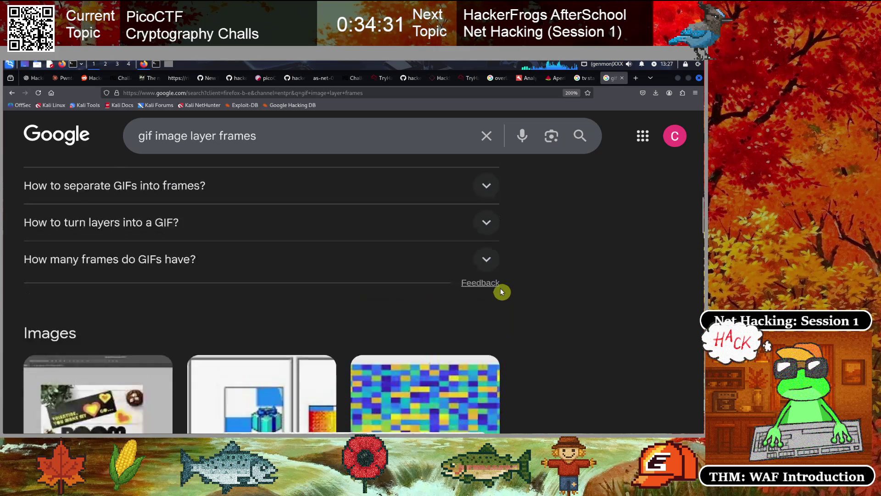
scroll(502, 288, "up", 5)
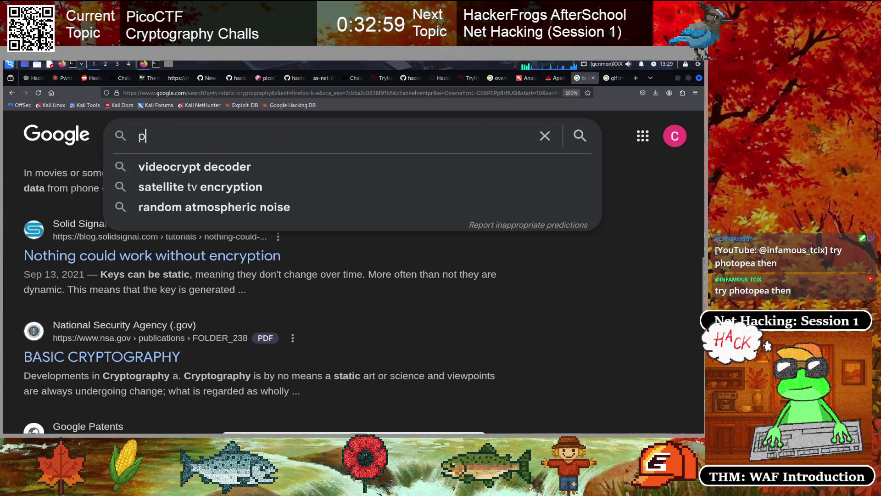
Search Google for 'photopea' and open the Photopea website.
type("photopea")
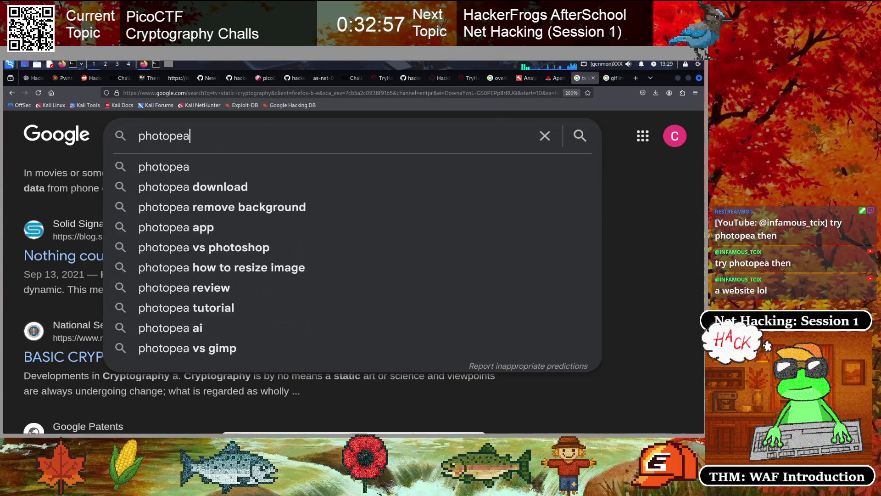
key("Return")
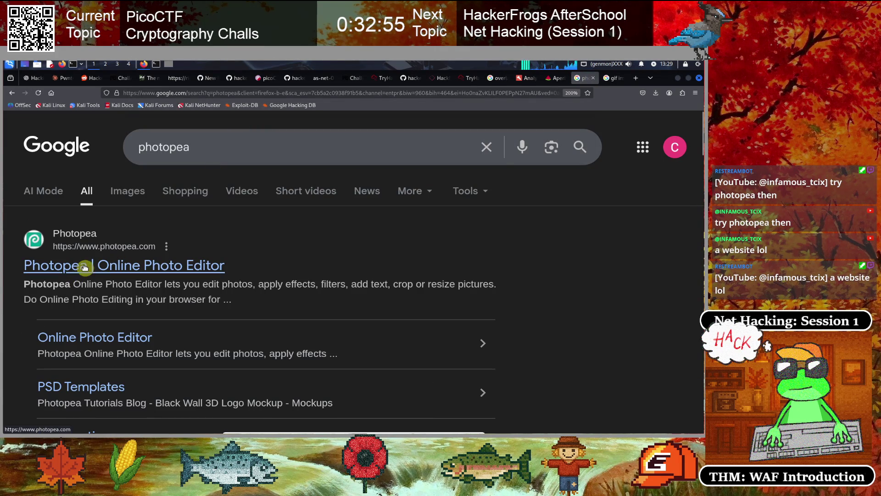
left_click(131, 266)
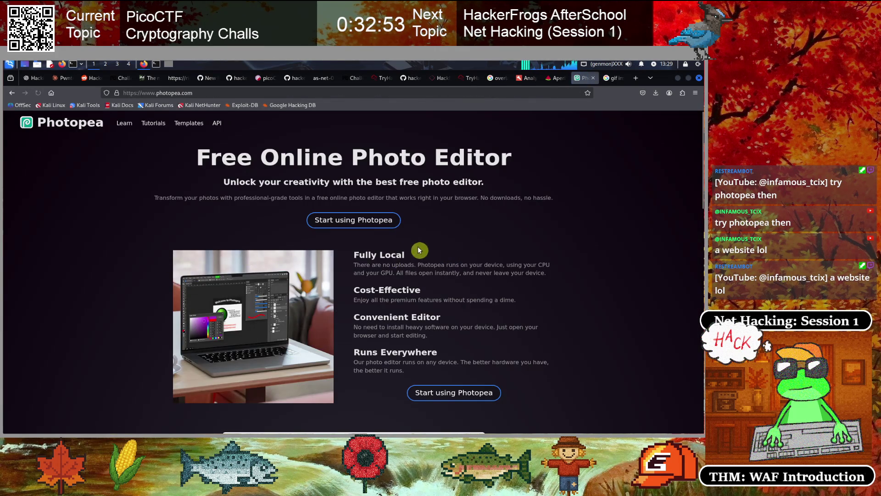
Launch the Photopea online editor to its New Project start screen.
scroll(282, 274, "down", 10)
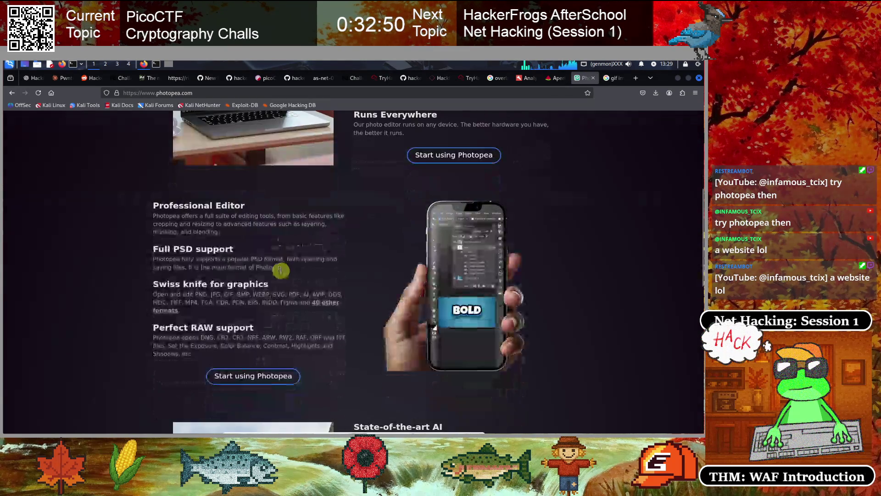
scroll(282, 274, "down", 7)
scroll(282, 274, "up", 10)
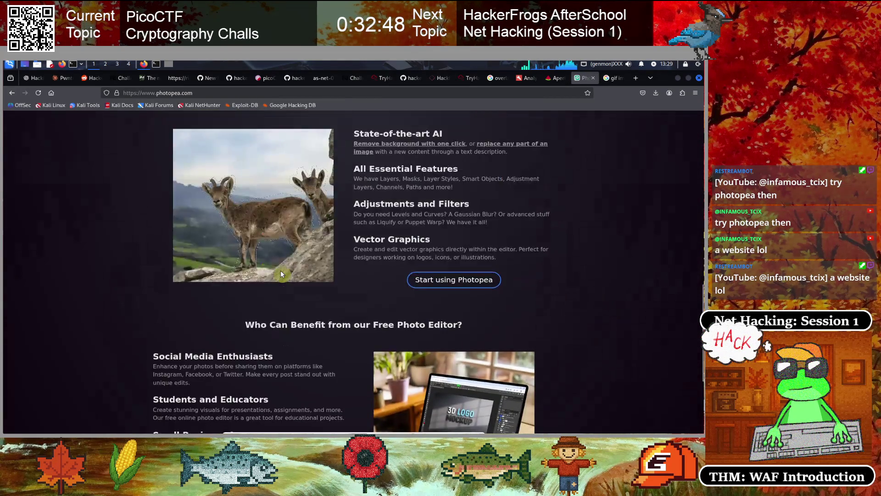
scroll(282, 274, "up", 5)
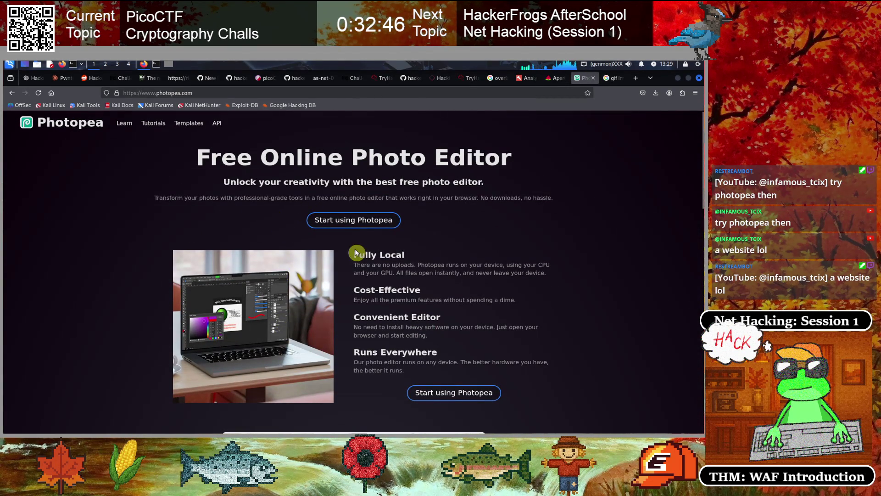
left_click(346, 220)
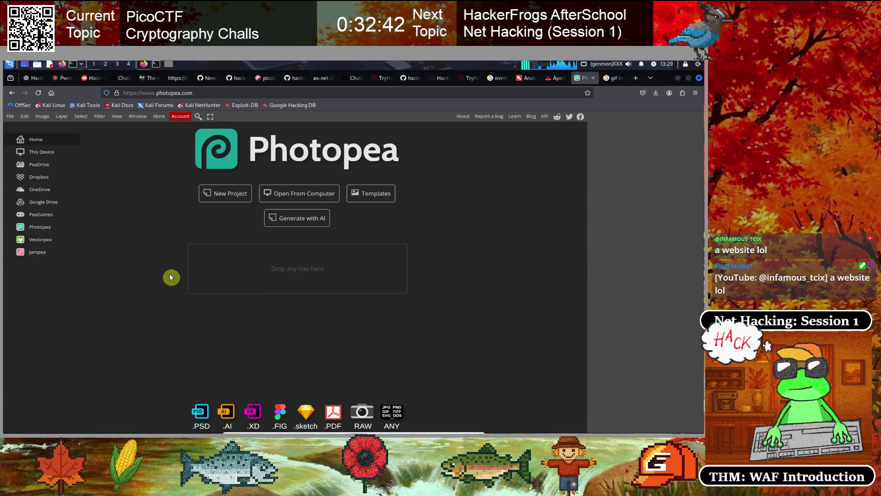
Open tv.gif from the computer's /tmp folder through Open From Computer.
key("ctrl+v")
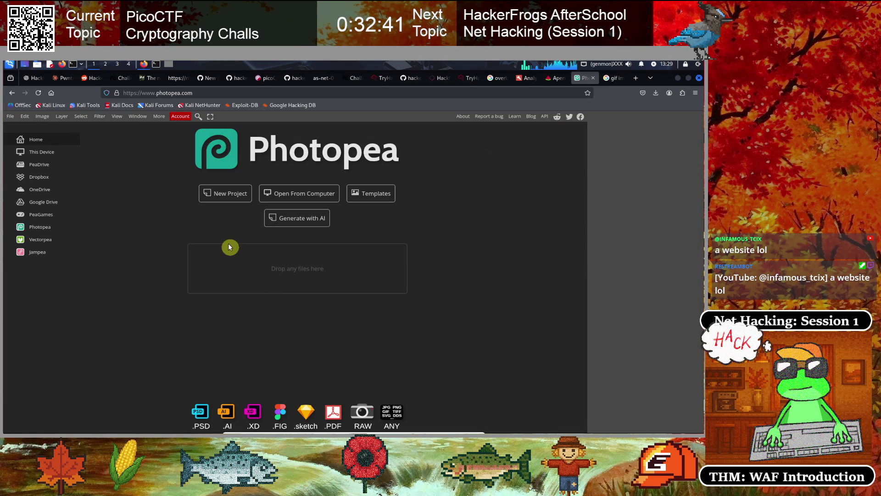
left_click(296, 196)
left_click(153, 204)
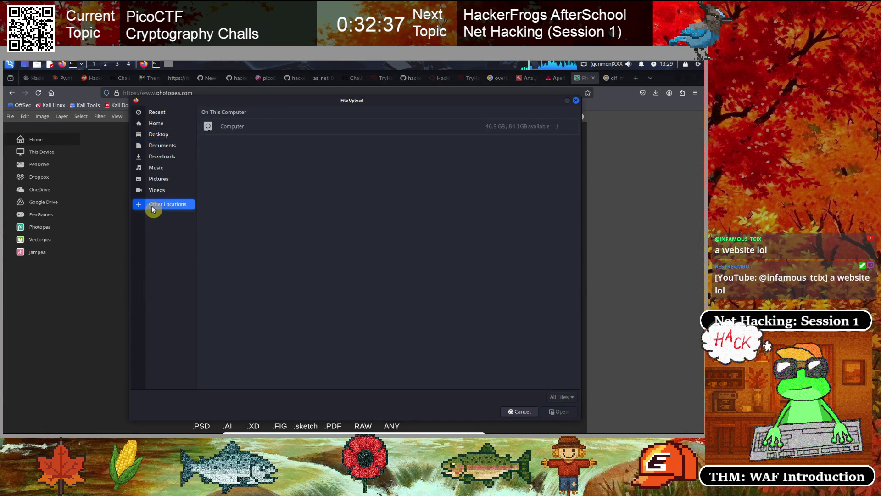
left_click(233, 130)
double_click(225, 151)
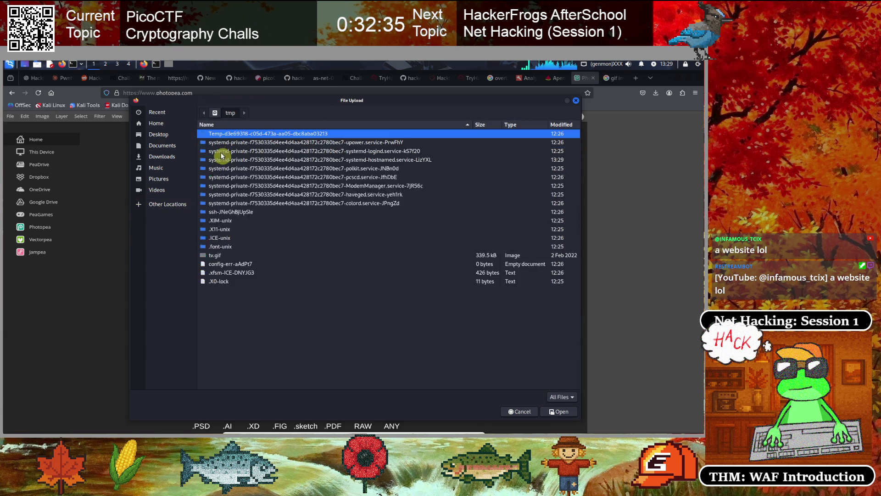
left_click(217, 250)
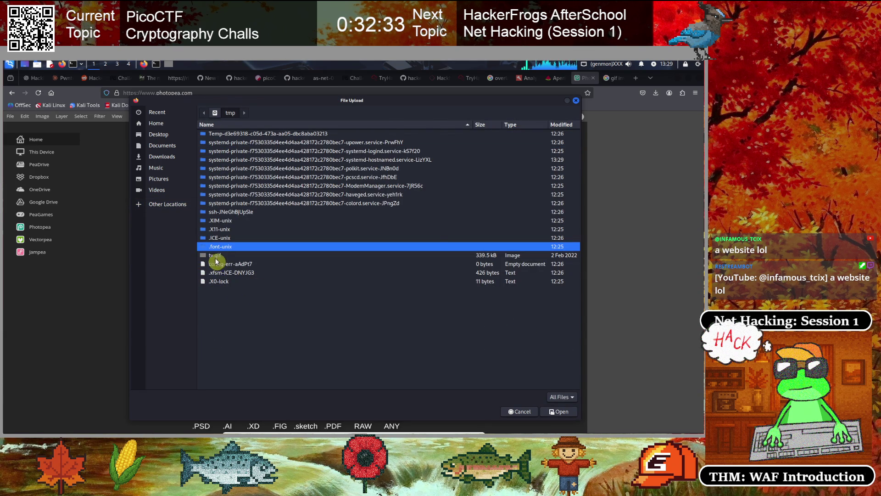
left_click(216, 257)
left_click(557, 412)
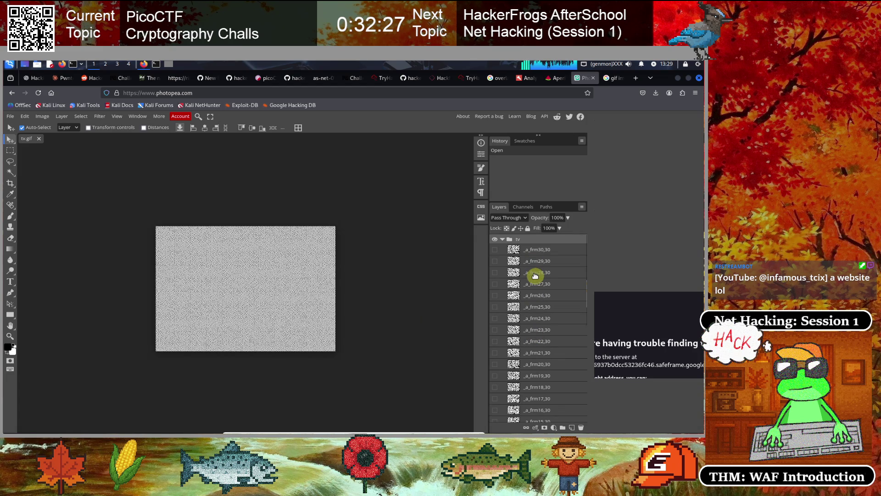
Scroll the Layers panel up to show the tv group and frames _a_frm30,30 to _a_frm16,30.
left_click(540, 332)
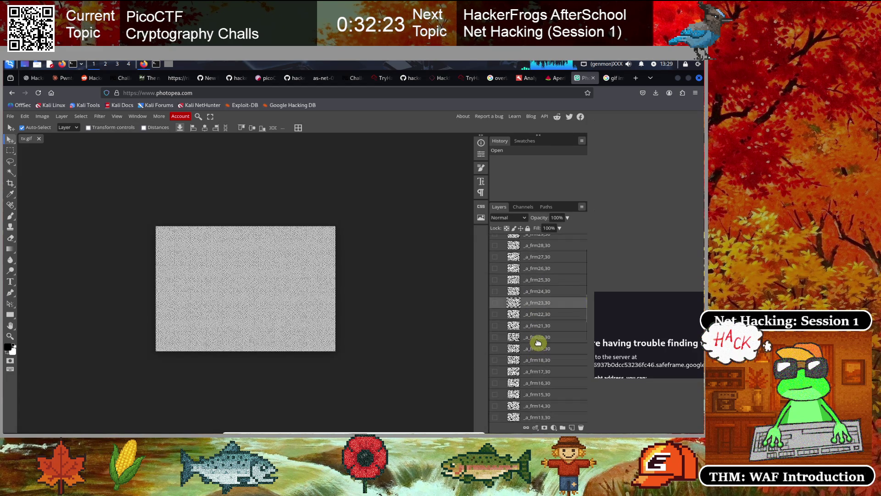
scroll(539, 322, "down", 4)
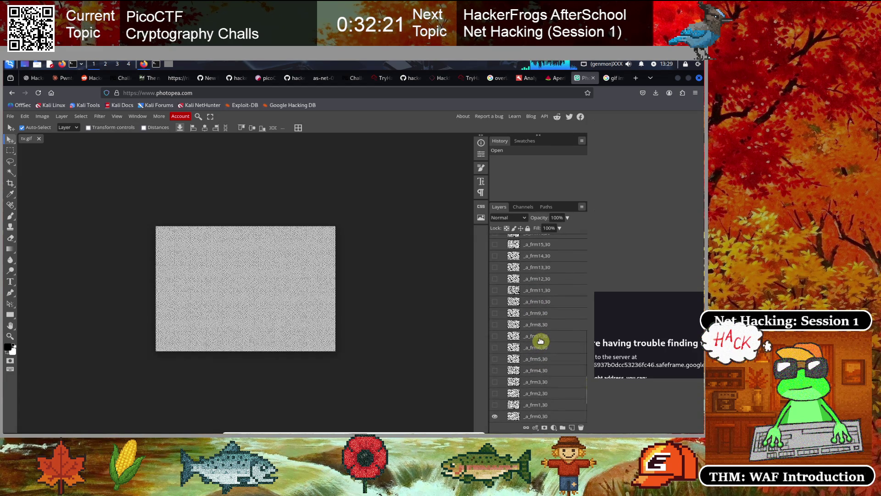
left_click(102, 299)
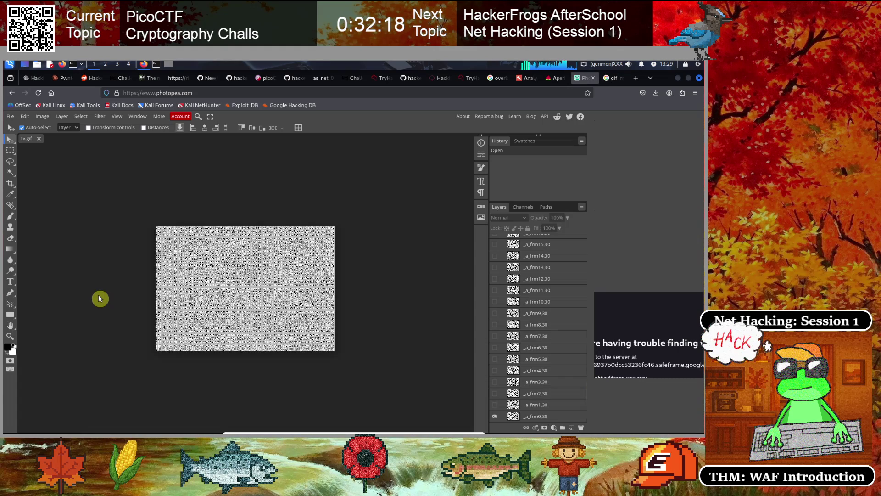
scroll(99, 298, "up", 8)
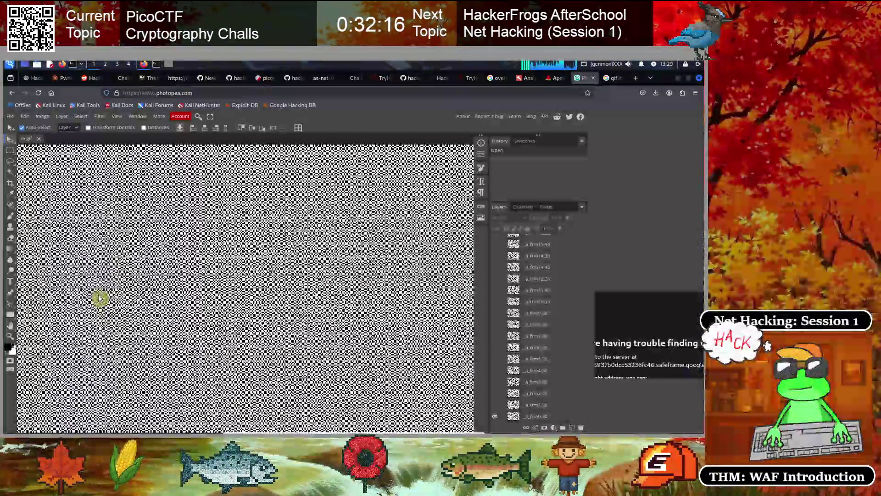
scroll(100, 298, "down", 4)
scroll(99, 298, "up", 2)
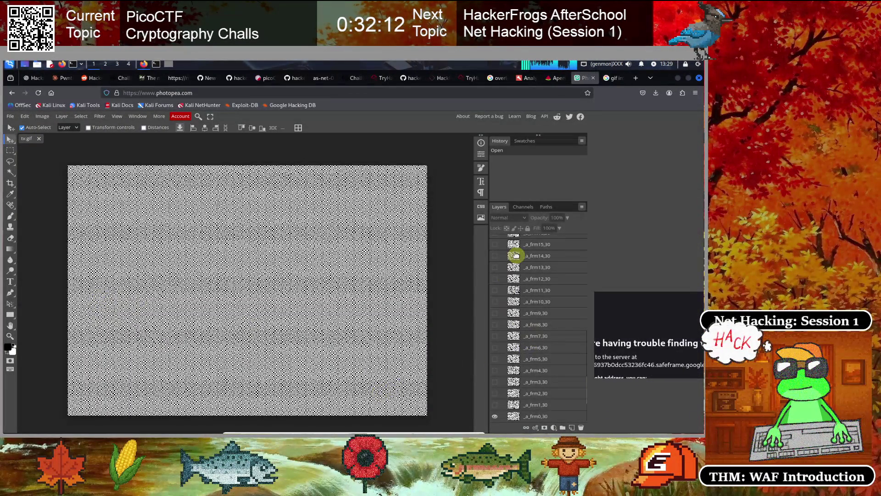
scroll(542, 310, "up", 5)
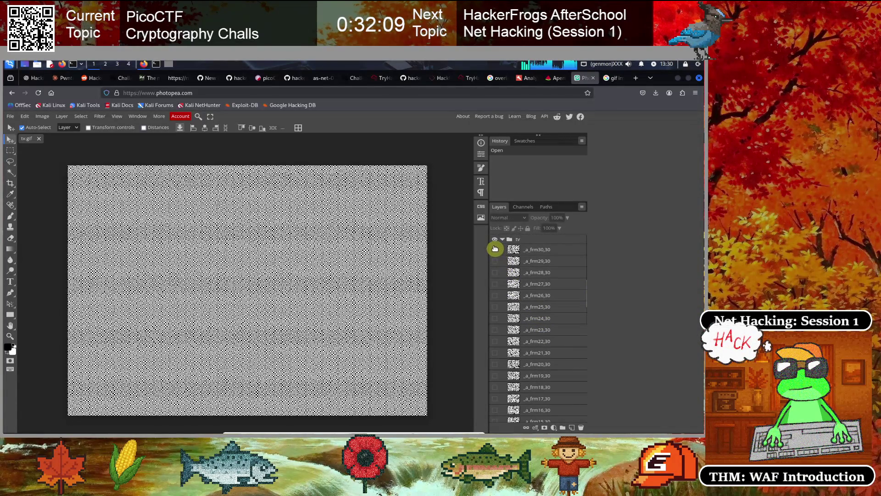
Expand the tv group and set frame _a_frm30,30 to 33% opacity.
left_click(502, 241)
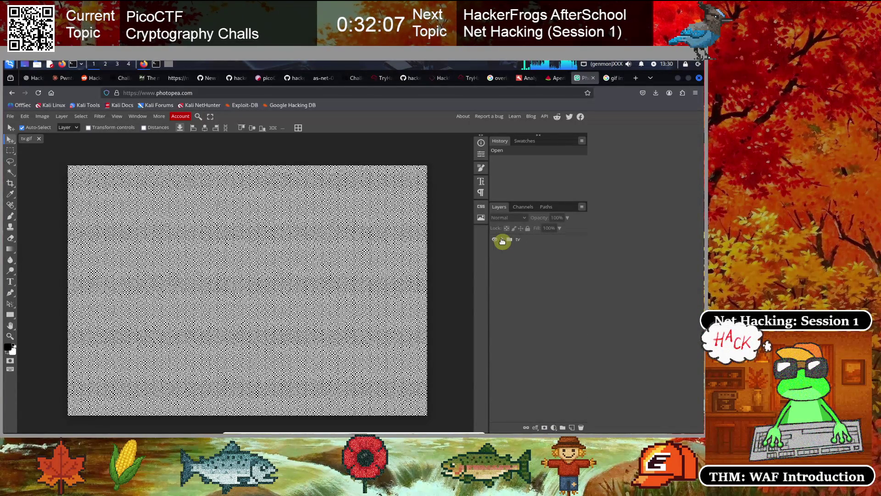
left_click(502, 241)
left_click(494, 239)
left_click(494, 239)
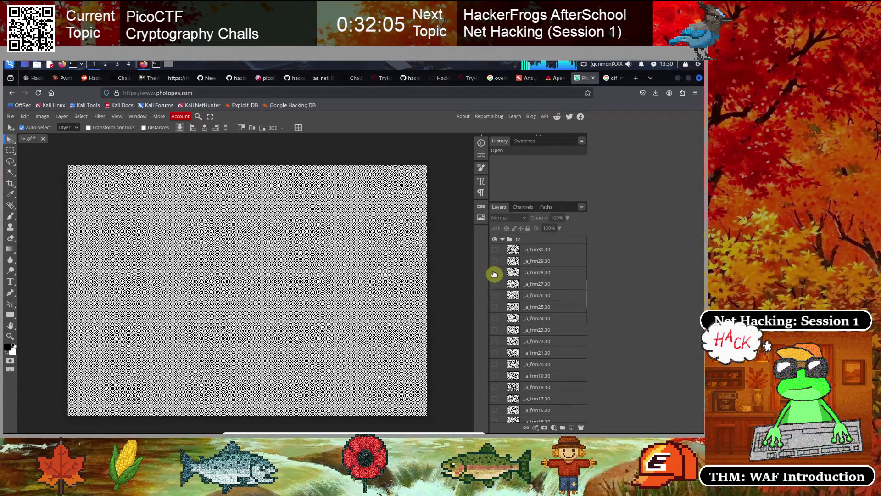
left_click(495, 251)
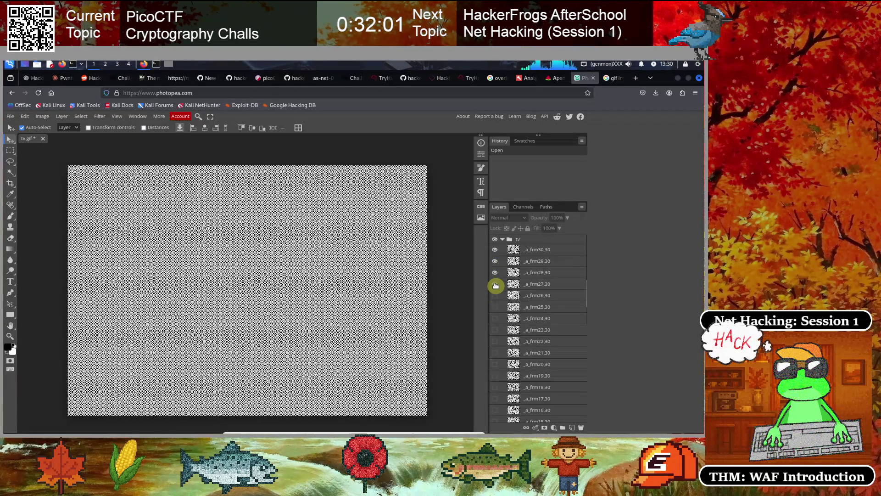
left_click(495, 251)
left_click(495, 283)
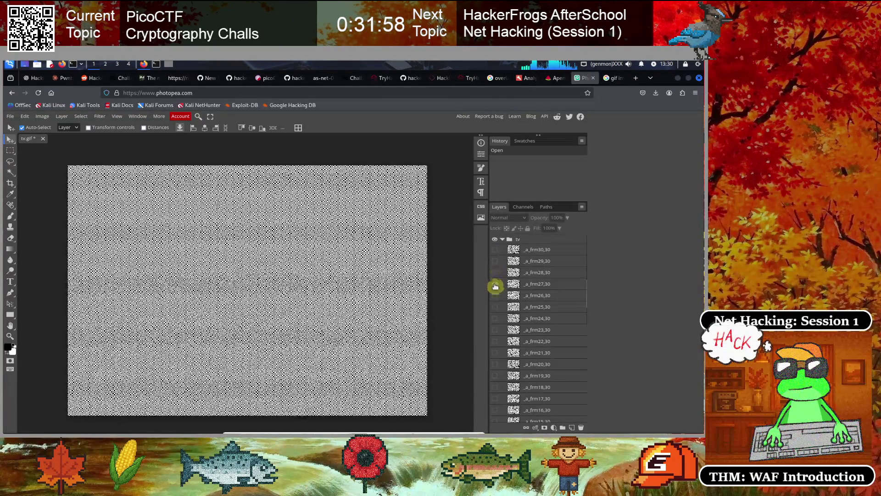
left_click(528, 252)
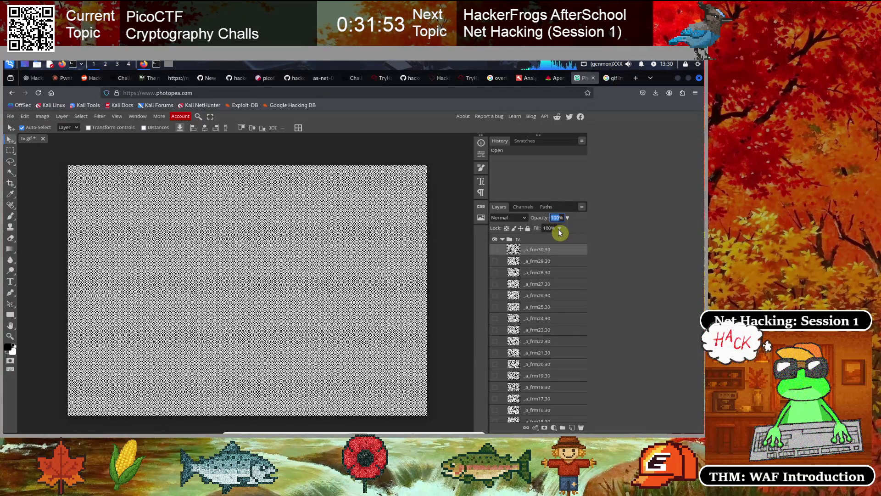
type("33")
key("Return")
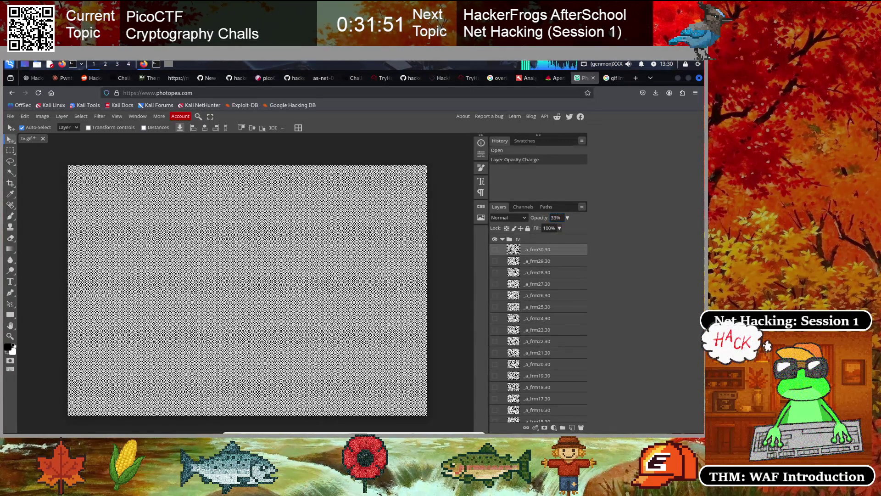
Show frames _a_frm29,30 and _a_frm28,30 at 33% opacity alongside frm30.
left_click(495, 261)
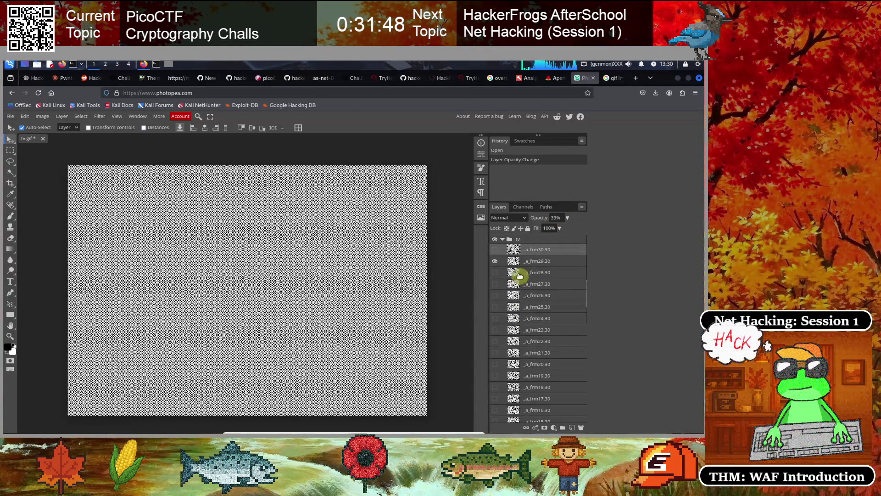
left_click(495, 251)
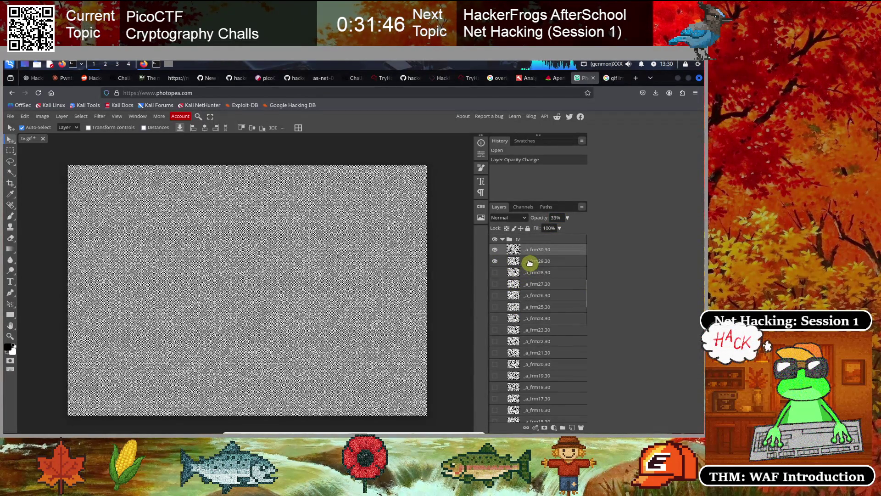
left_click(529, 262)
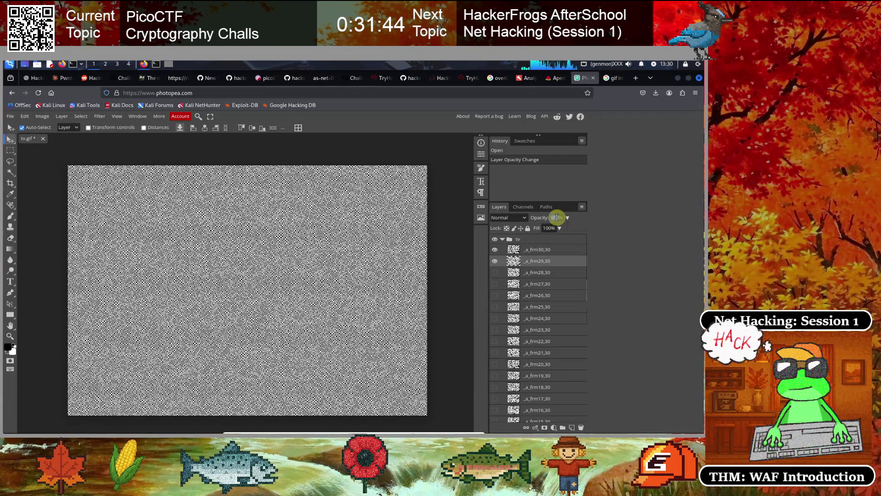
key("Return")
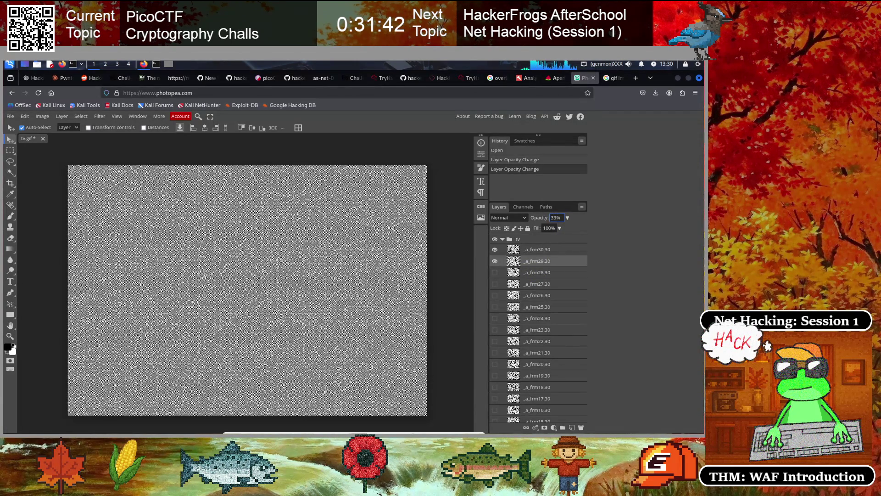
left_click(495, 274)
left_click(539, 274)
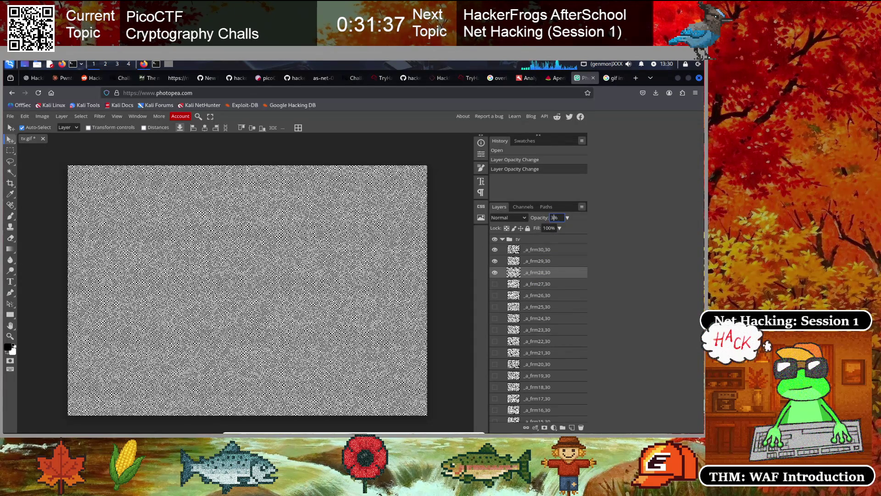
type("33")
key("Return")
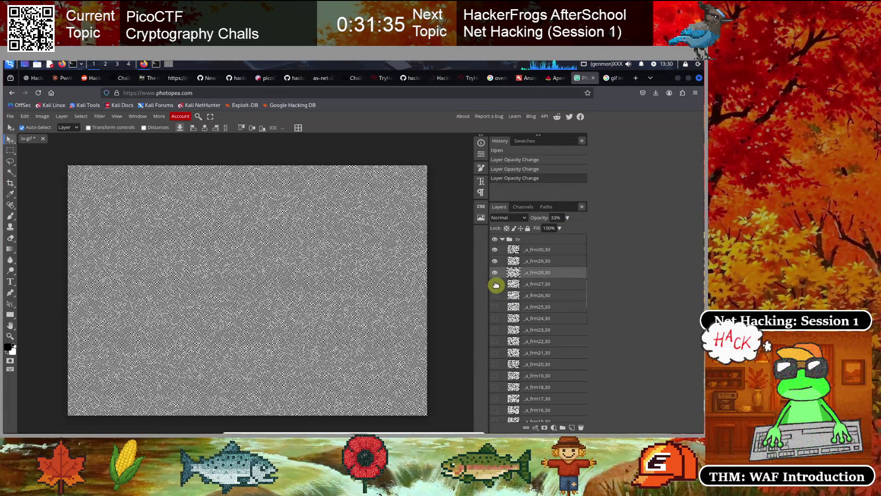
Make frames _a_frm27,30 through _a_frm24,30 visible at 33% opacity.
left_click(538, 287)
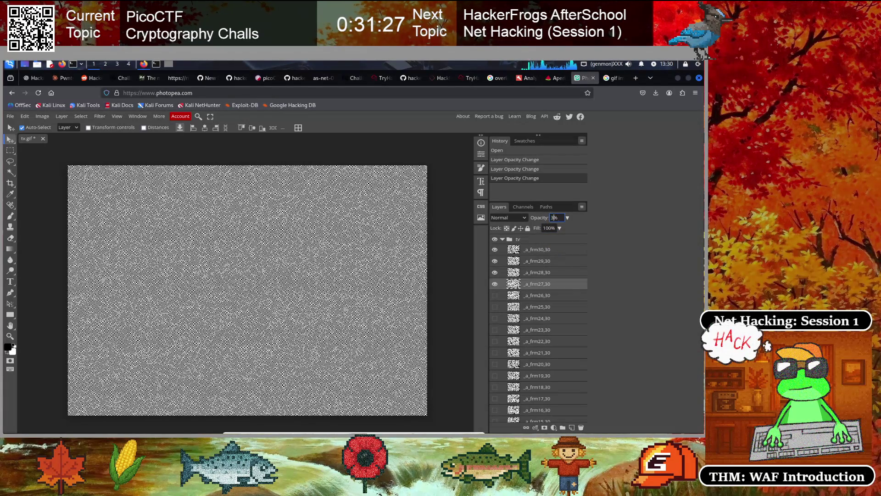
type("33")
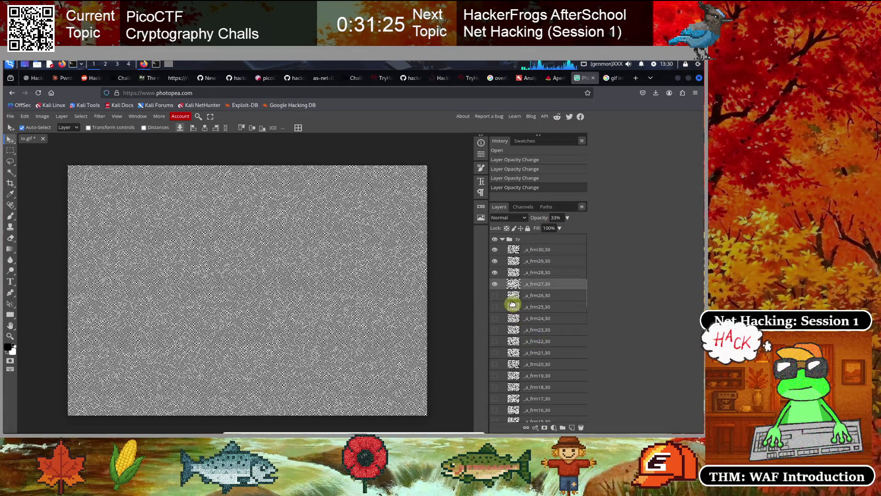
left_click(494, 296)
left_click(535, 297)
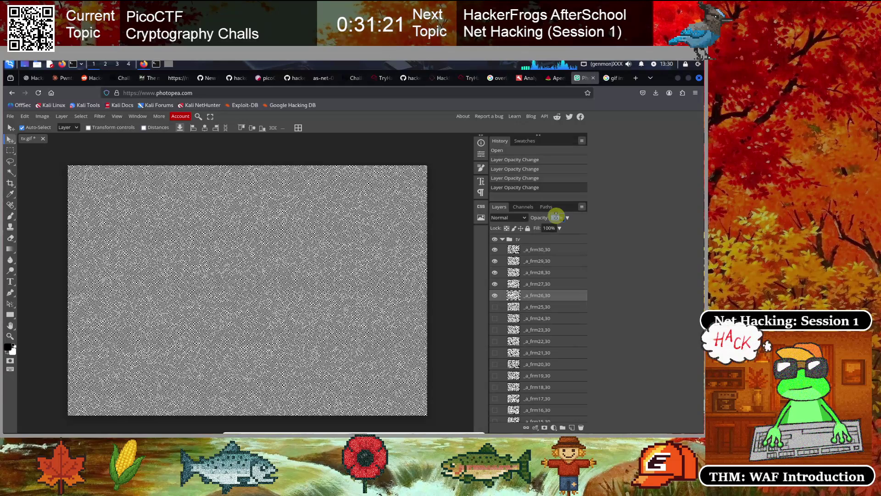
key("Return")
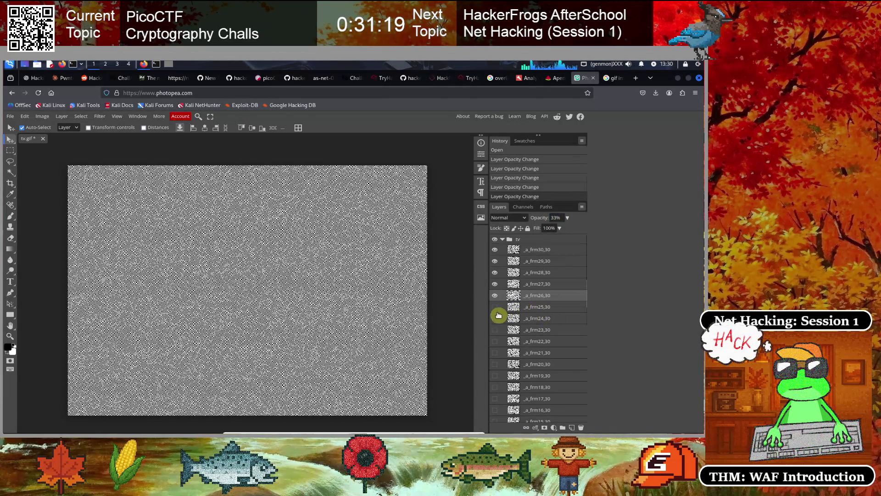
left_click(494, 308)
left_click(537, 310)
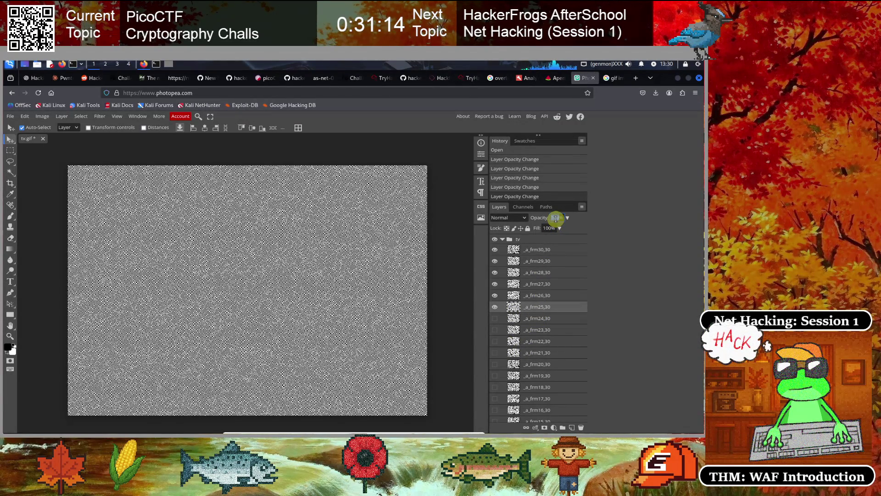
left_click(498, 336)
left_click(495, 320)
left_click(535, 320)
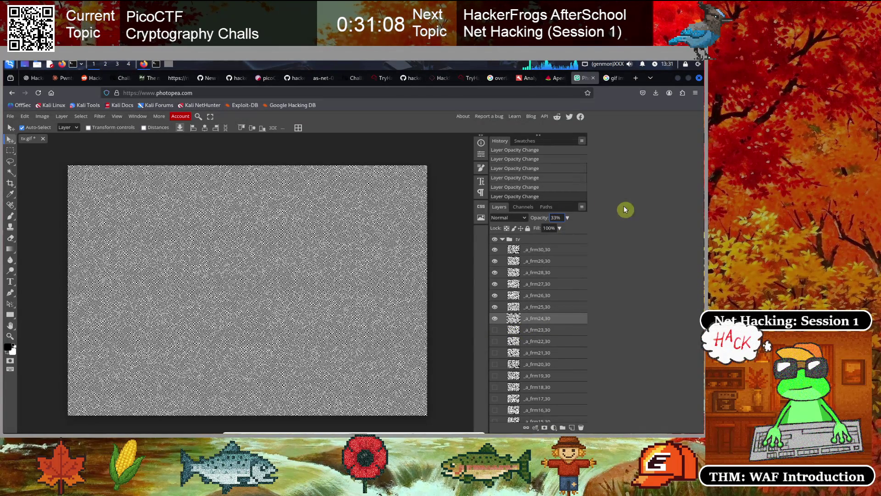
scroll(535, 295, "down", 3)
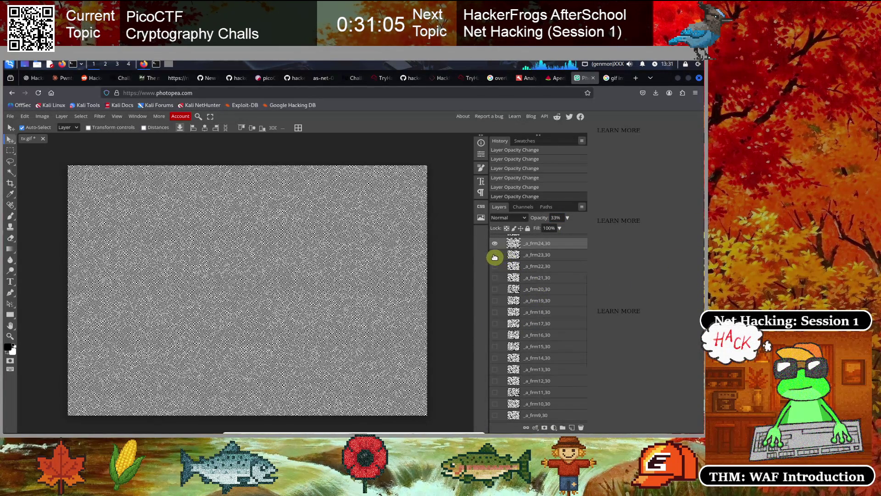
Show frames _a_frm23,30 through _a_frm20,30 and adjust their opacity.
left_click(526, 257)
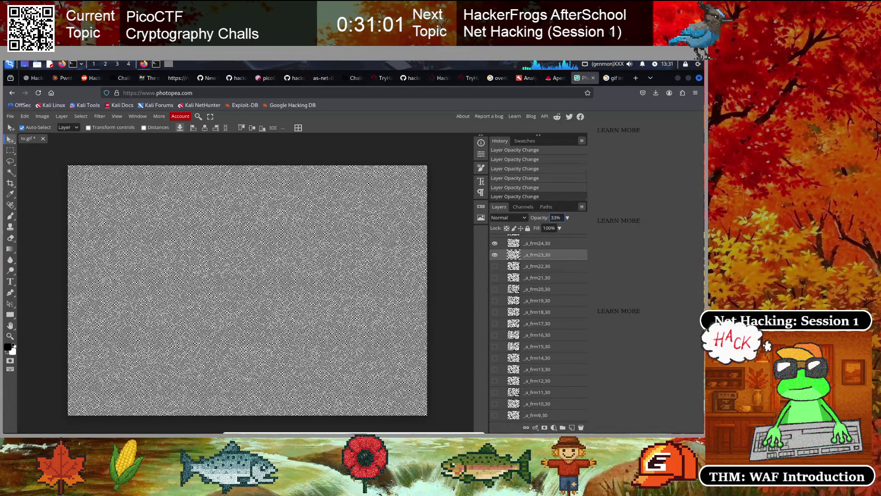
left_click(495, 267)
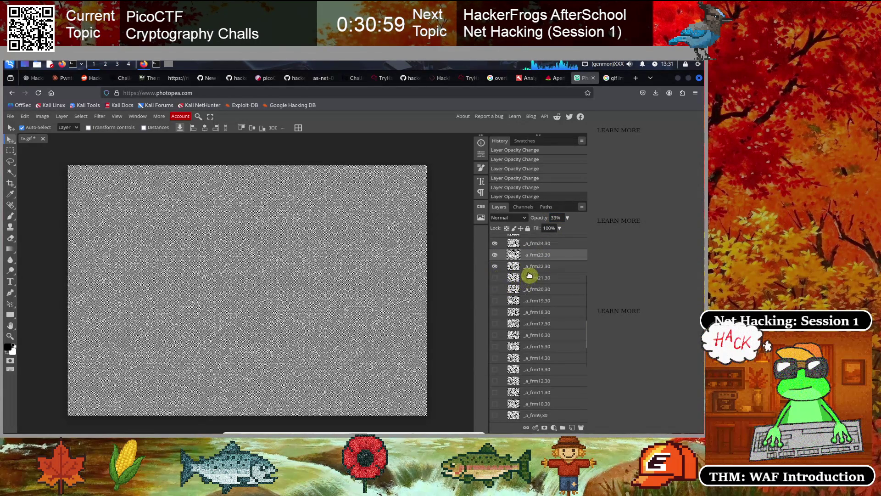
left_click(536, 270)
left_click(559, 218)
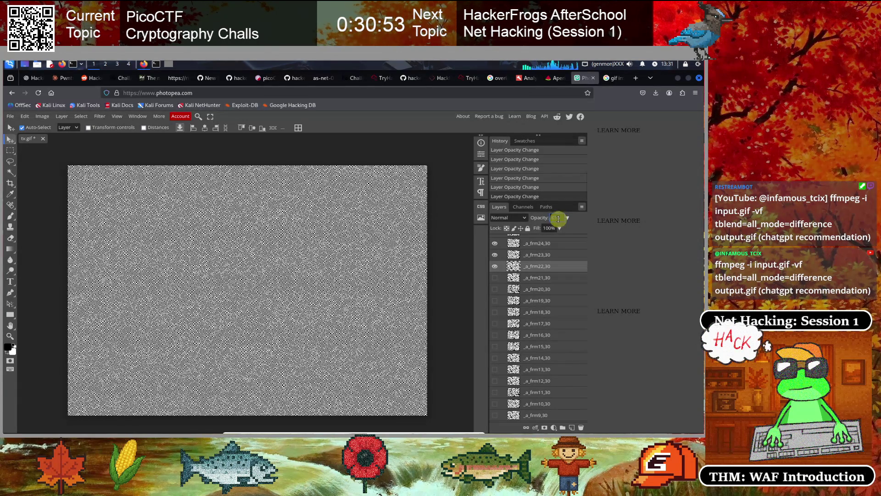
left_click(495, 277)
left_click(533, 278)
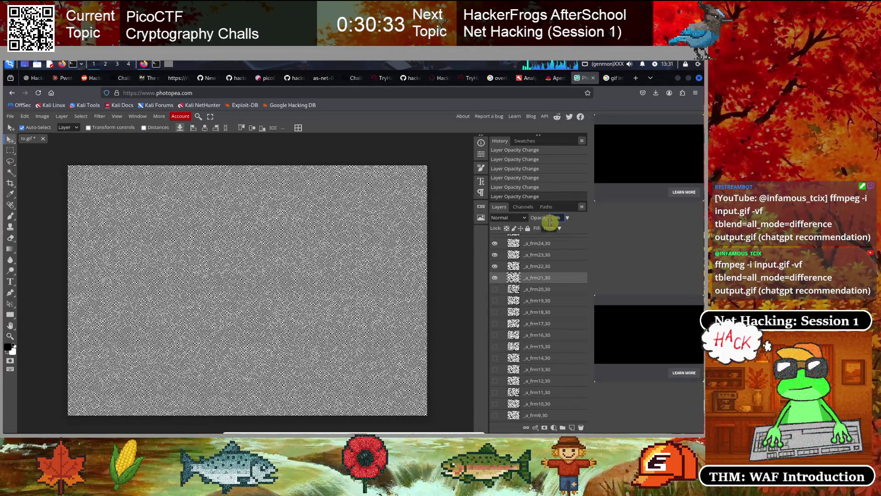
left_click(495, 289)
left_click(523, 289)
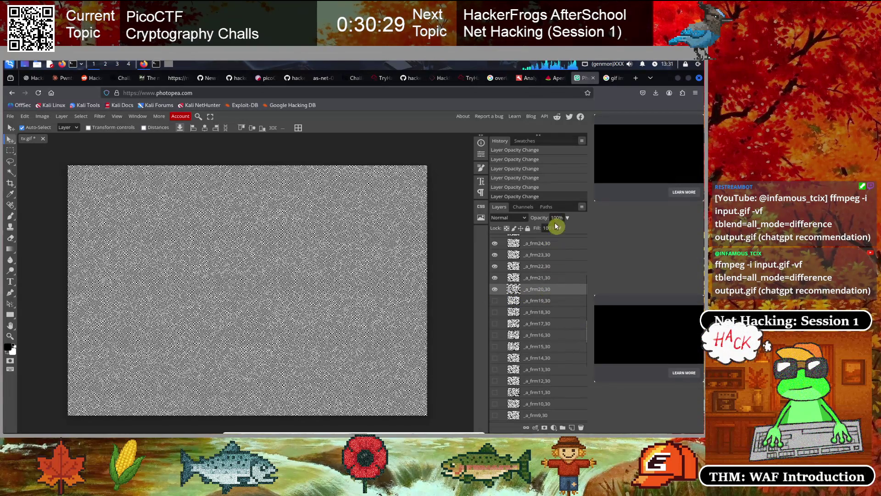
type("33")
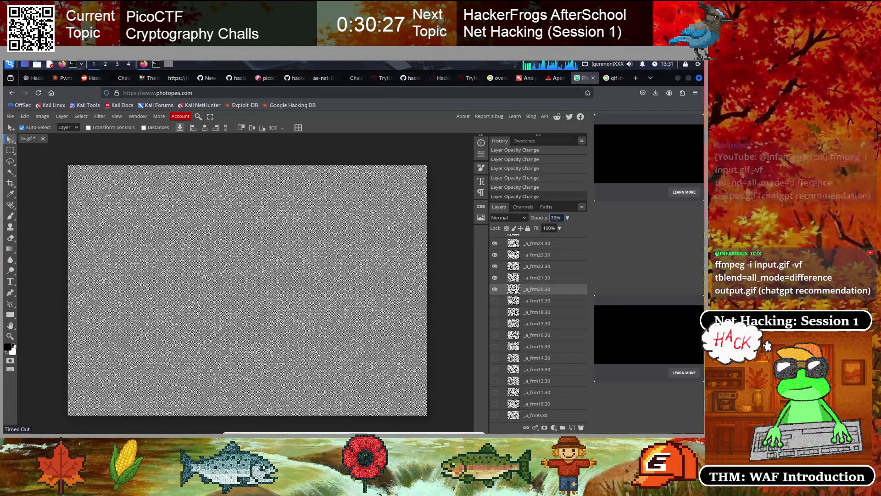
Show frames _a_frm19,30 through _a_frm16,30, giving frm16 33% opacity.
left_click(495, 301)
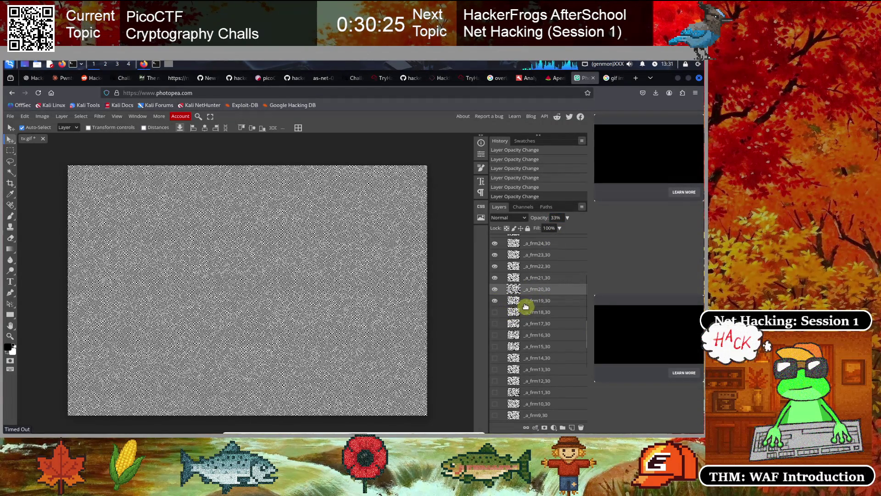
left_click(529, 301)
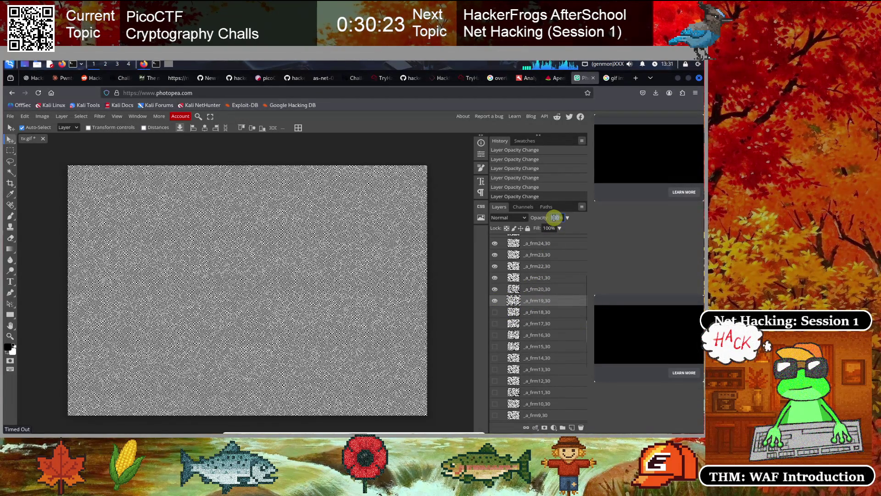
left_click(496, 313)
left_click(533, 312)
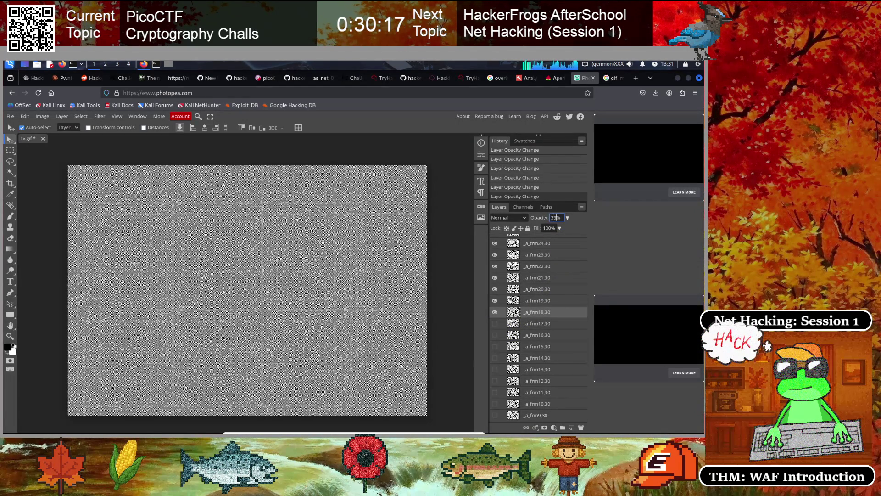
left_click(494, 324)
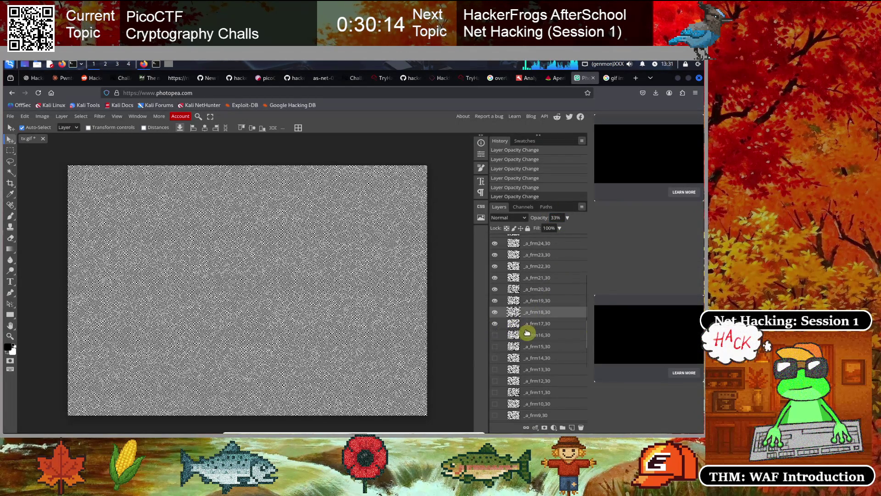
left_click(531, 324)
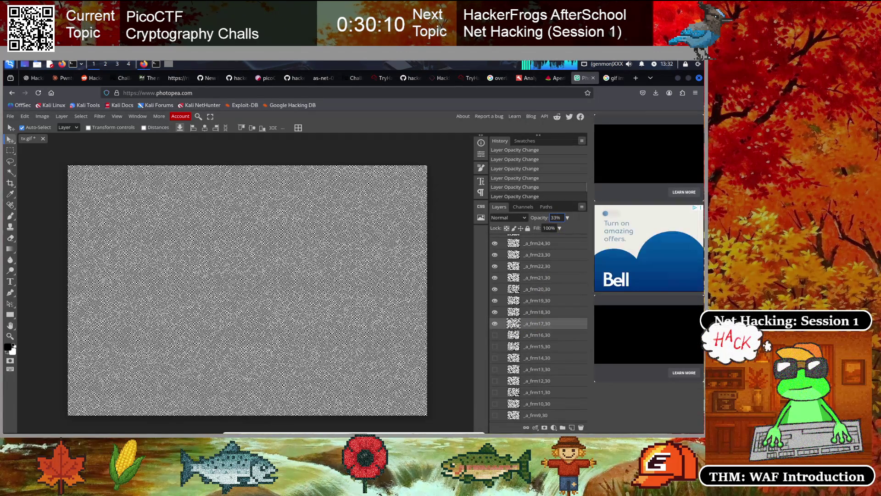
left_click(495, 335)
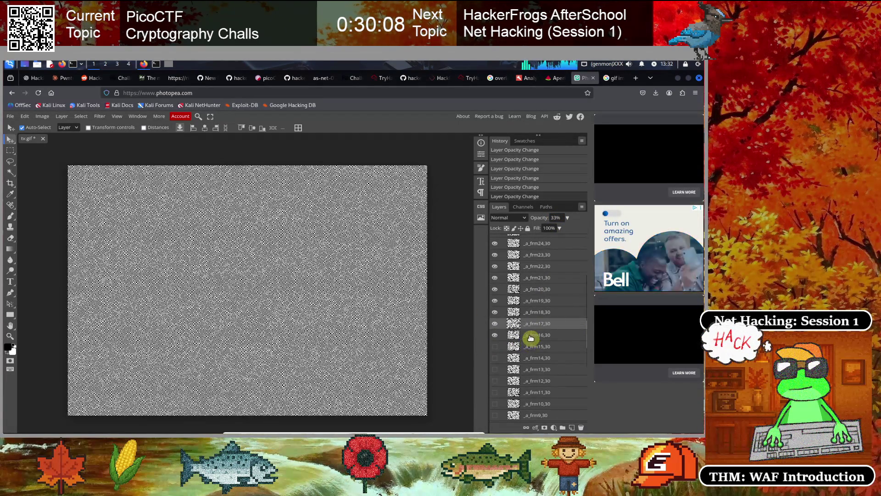
double_click(532, 335)
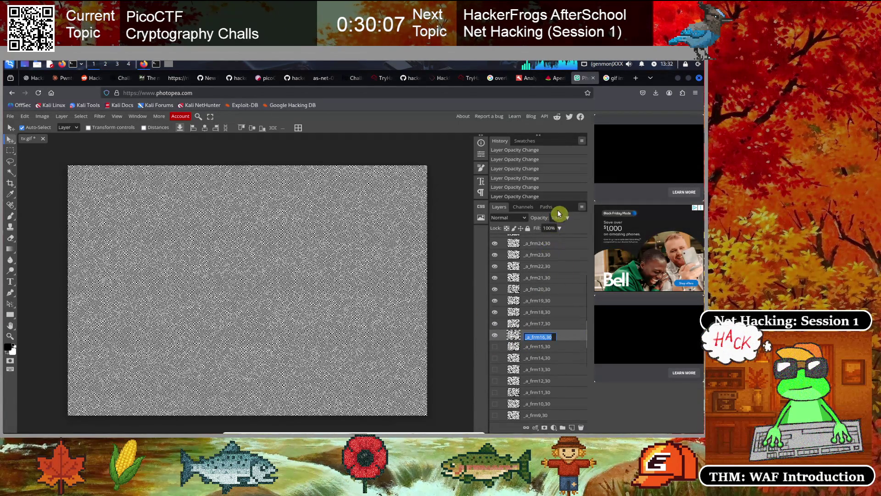
type("3")
key("Return")
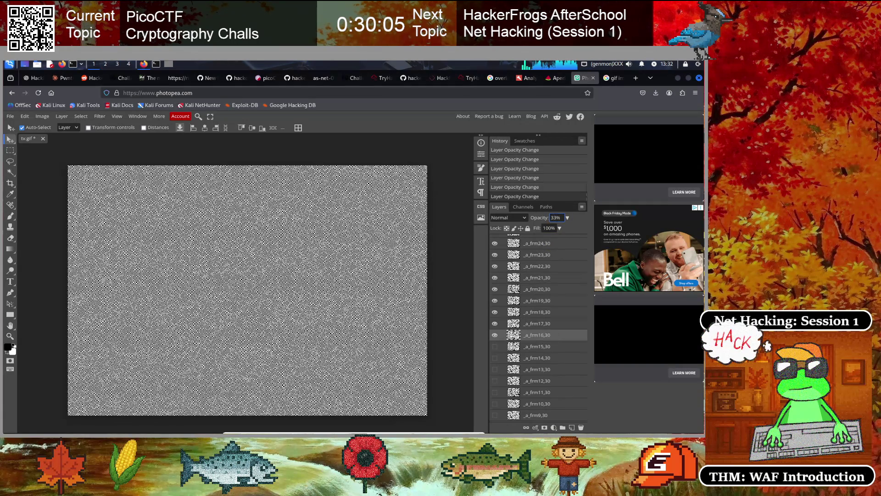
Make frames _a_frm15,30 through _a_frm12,30 visible and set their opacity to 33%.
left_click(495, 346)
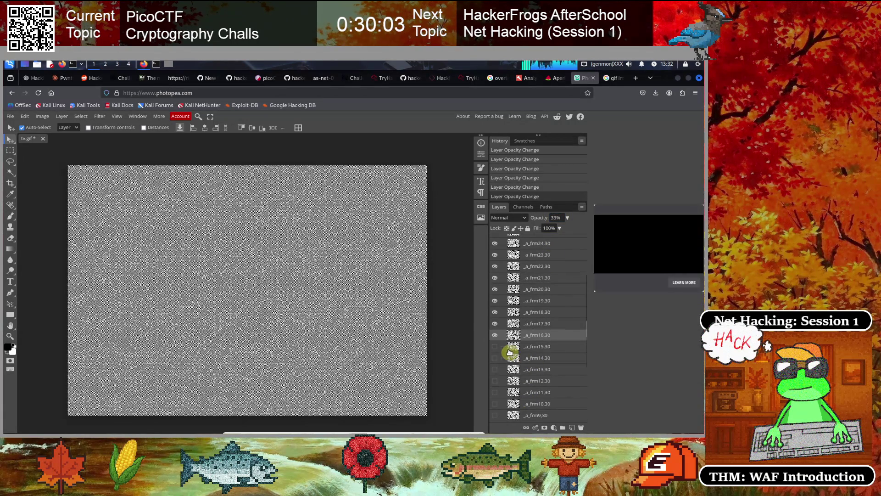
left_click(536, 348)
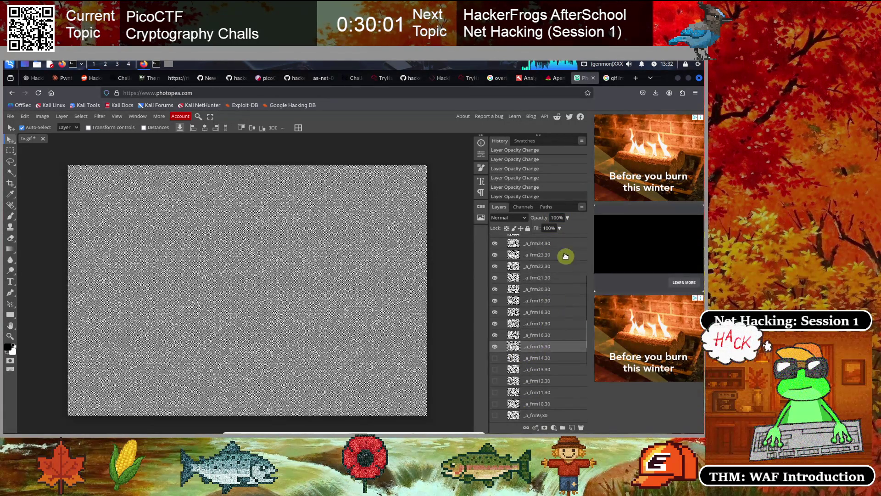
left_click(553, 218)
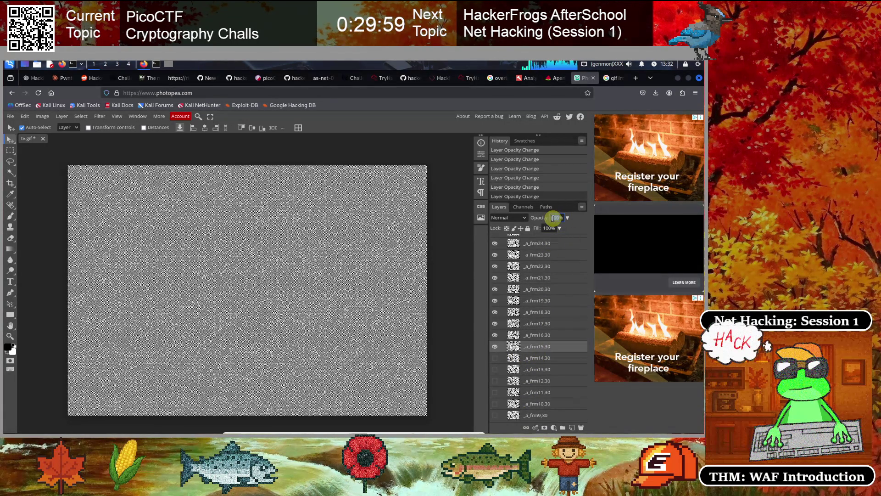
left_click(498, 358)
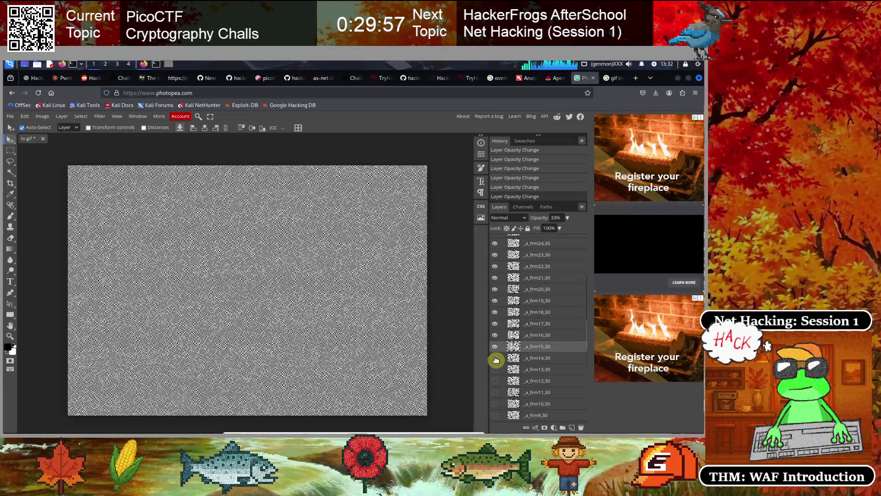
left_click(532, 358)
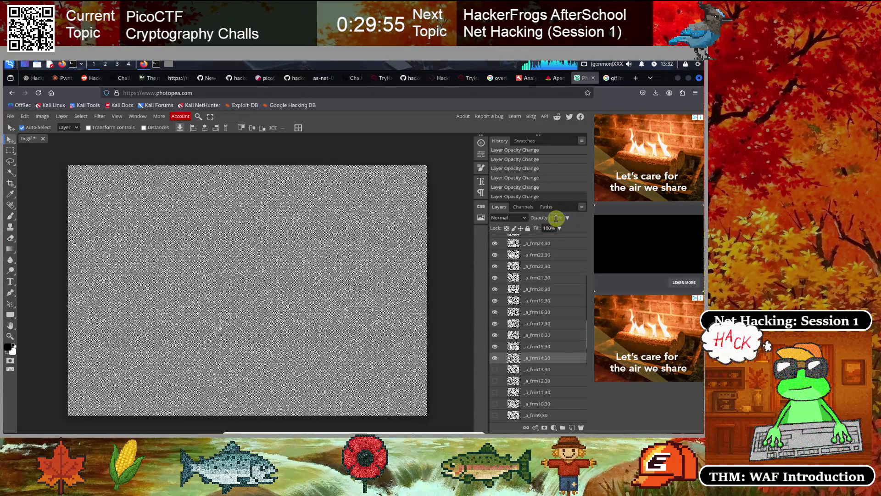
left_click(499, 377)
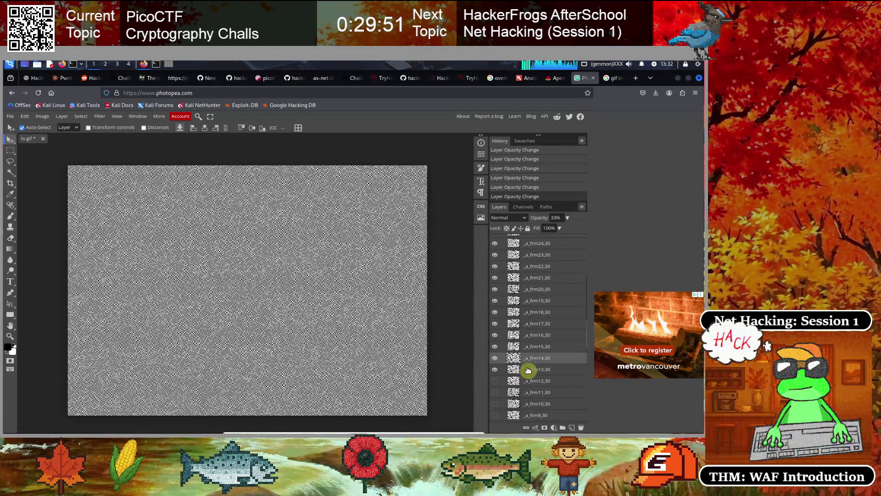
left_click(578, 370)
left_click(555, 216)
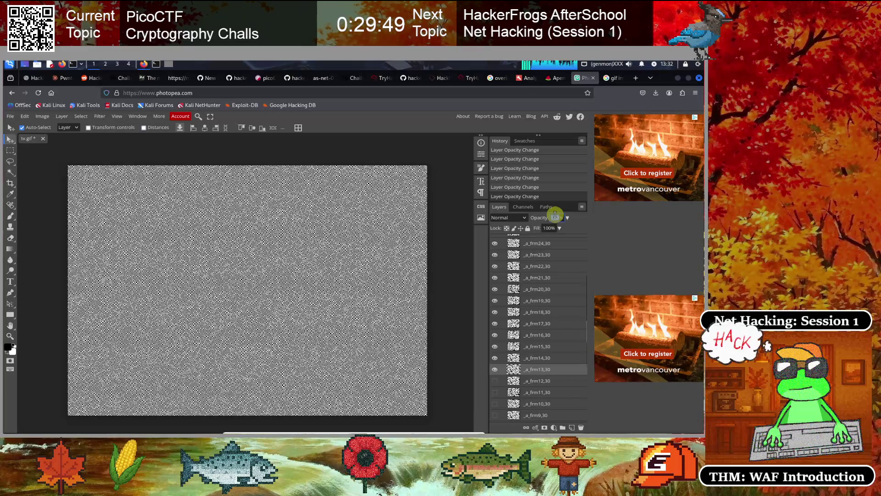
left_click(494, 374)
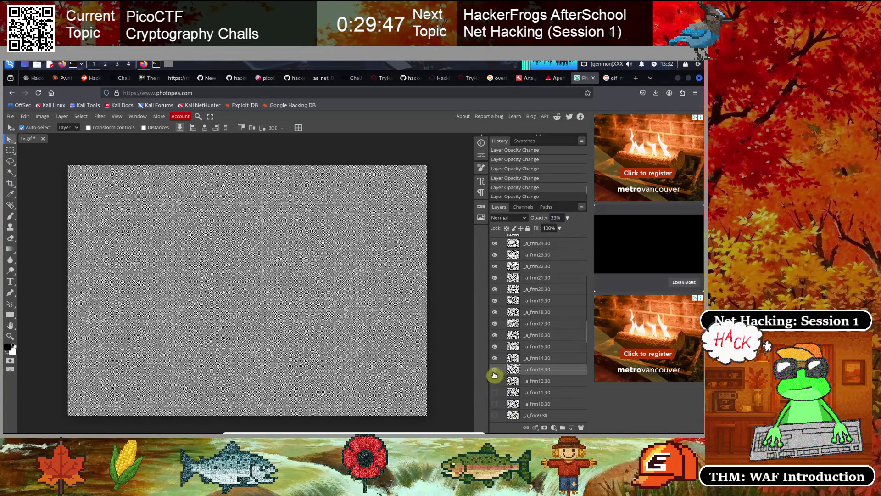
left_click(540, 381)
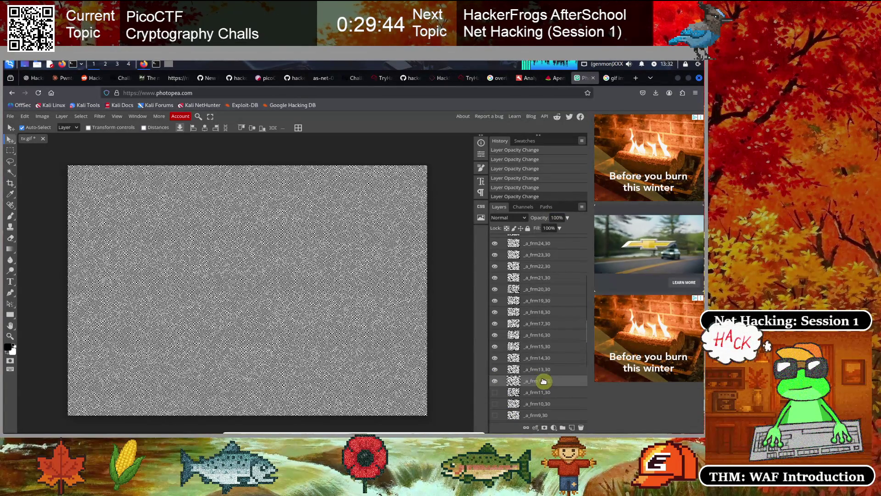
left_click(556, 218)
type("33")
Make frames _a_frm11,30 through _a_frm9,30 visible at 33% opacity.
left_click(496, 392)
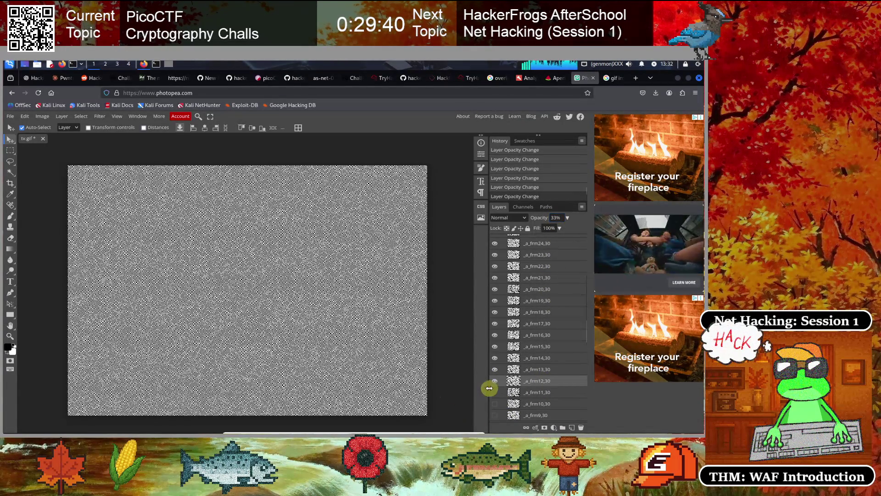
left_click(534, 392)
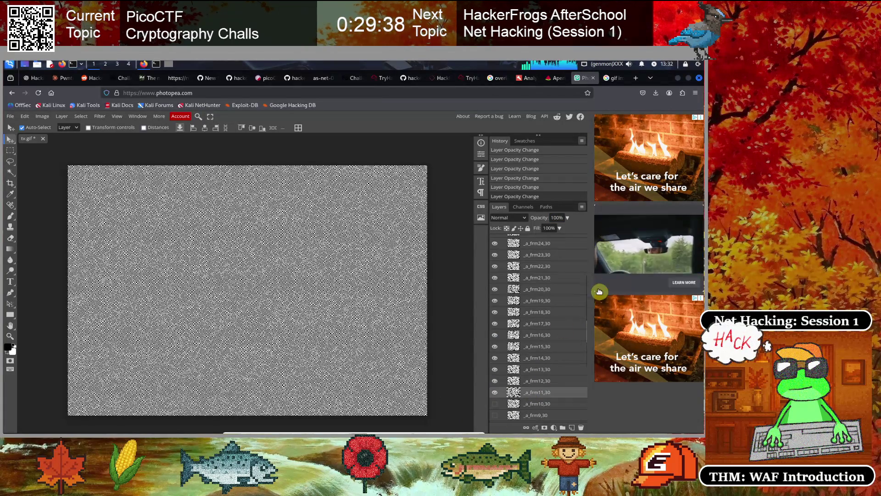
left_click(556, 217)
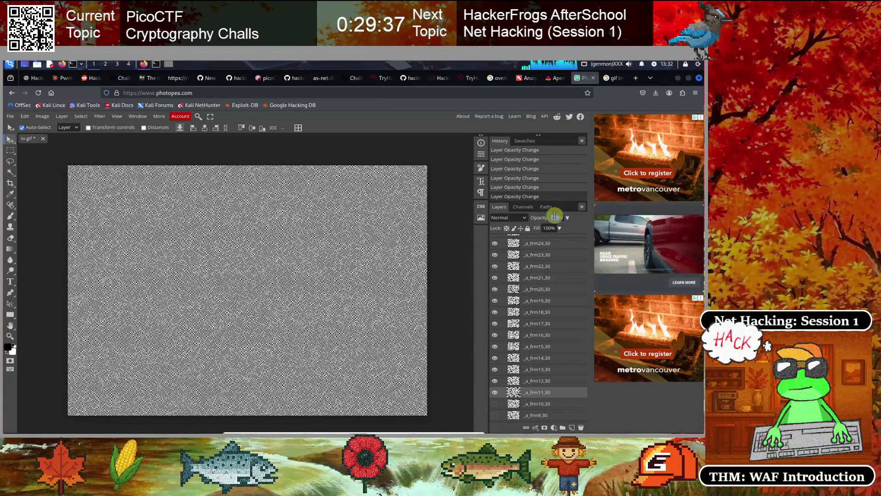
type("33")
left_click(494, 403)
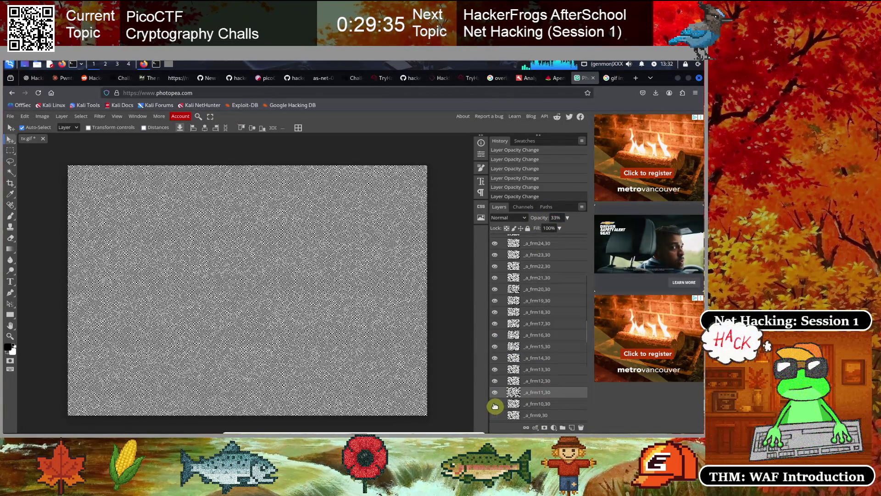
left_click(542, 404)
left_click(555, 218)
type("33")
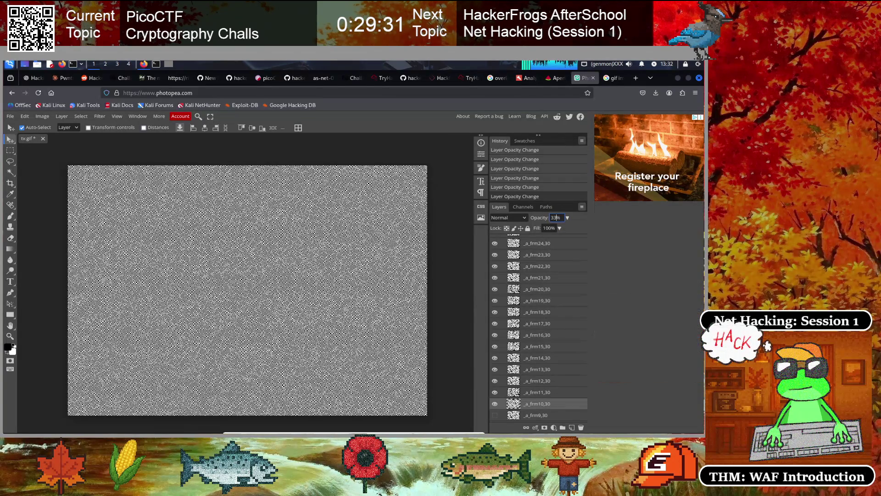
left_click(497, 417)
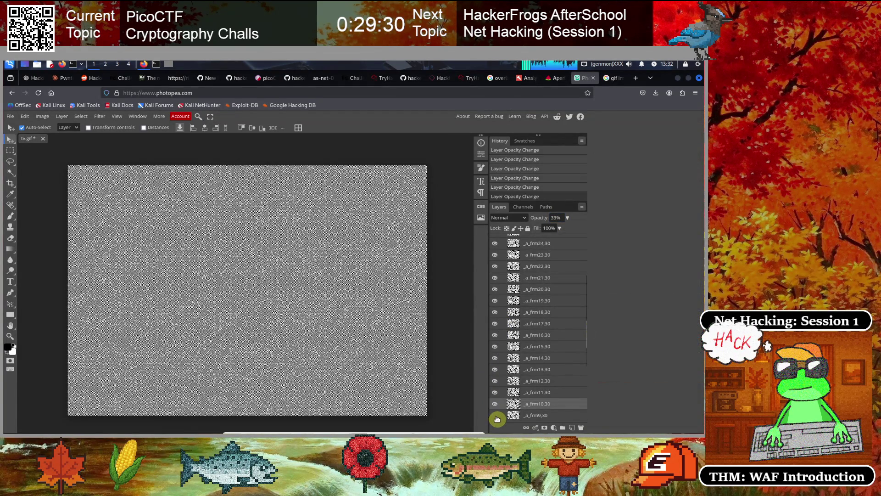
left_click(538, 415)
left_click(556, 218)
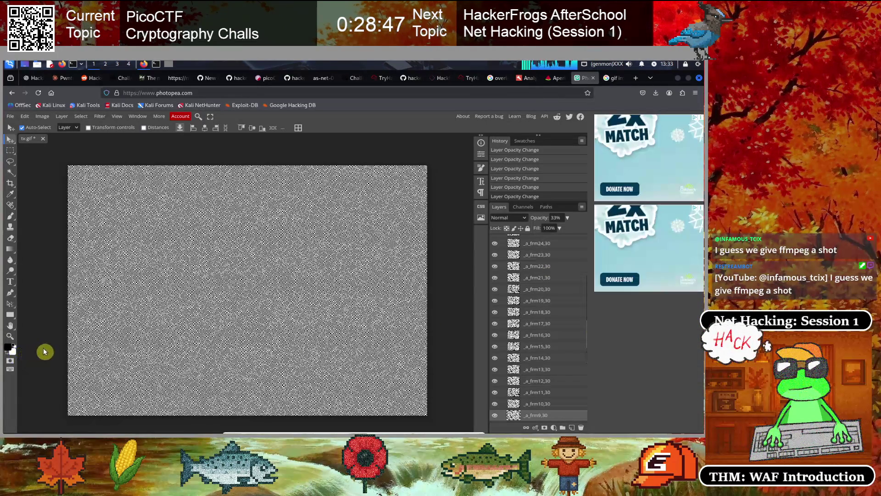
Hide every frame layer down to frm0, then turn _a_frm30,30 back on.
left_click(456, 329)
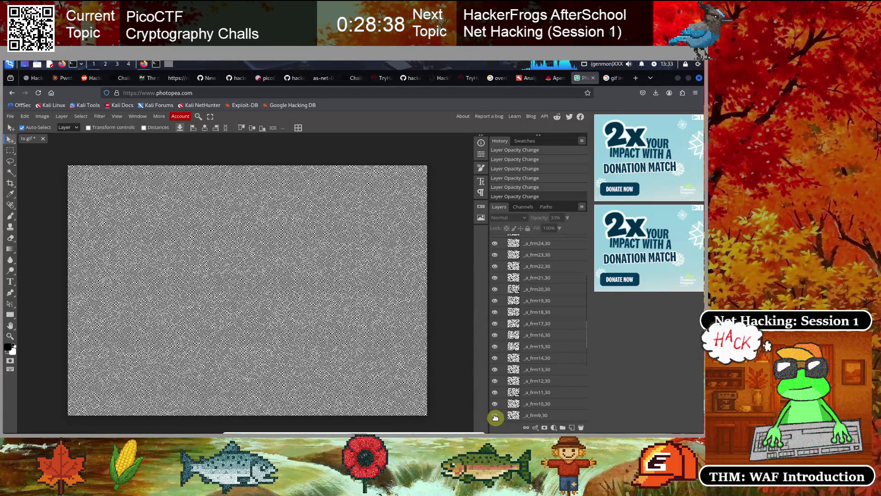
left_click_drag(496, 405, 495, 291)
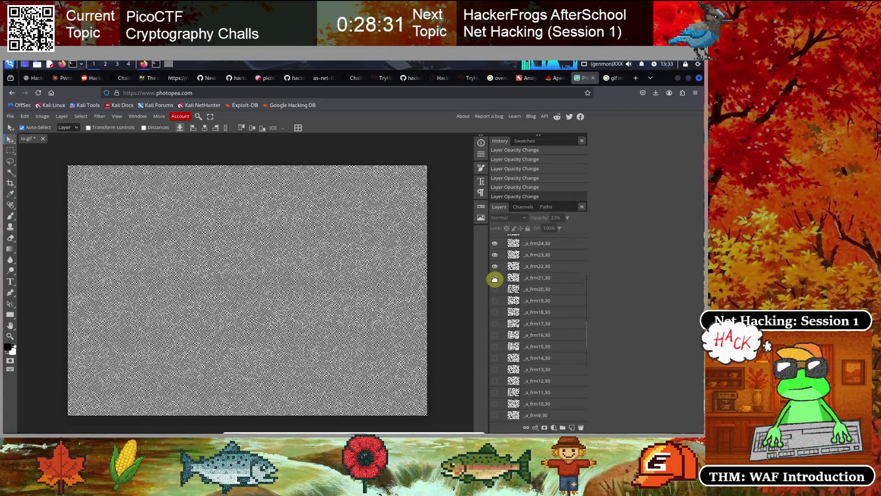
scroll(533, 334, "up", 3)
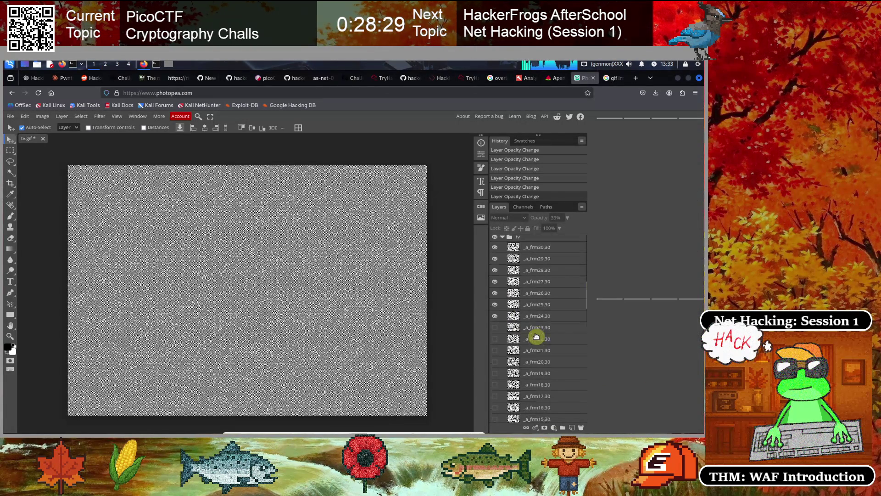
left_click_drag(495, 318, 495, 251)
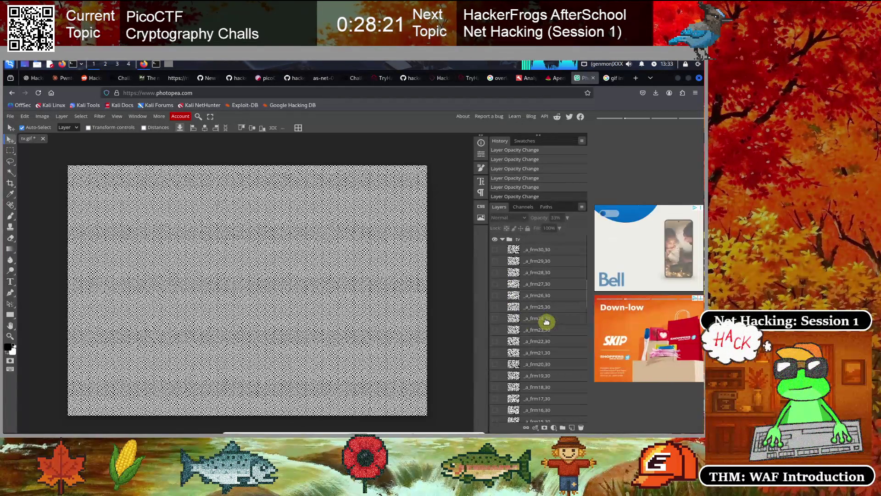
scroll(546, 322, "down", 5)
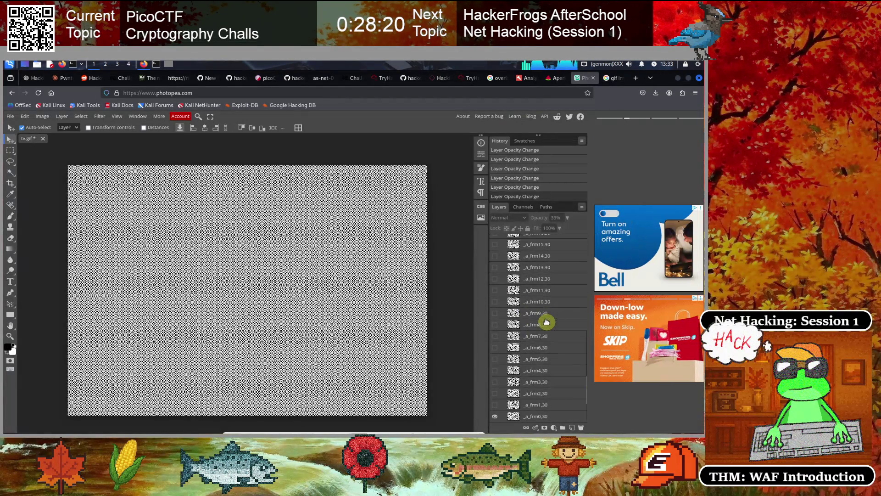
left_click(496, 419)
scroll(495, 366, "up", 5)
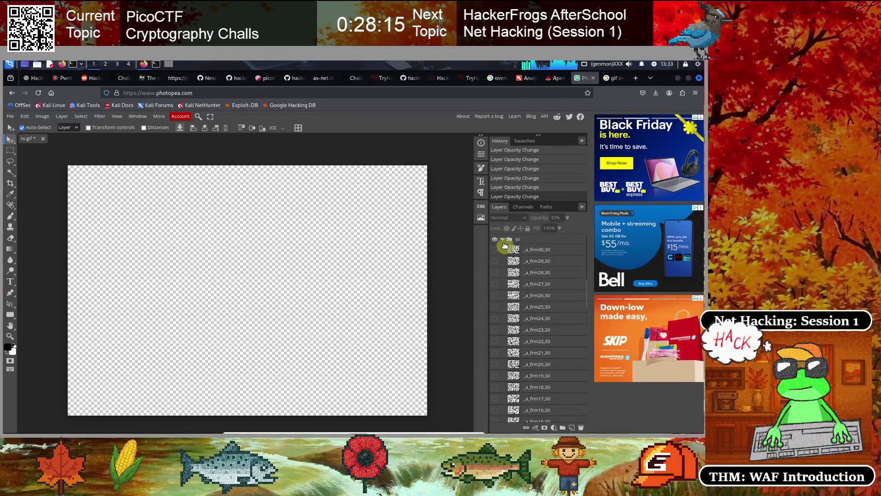
left_click(496, 250)
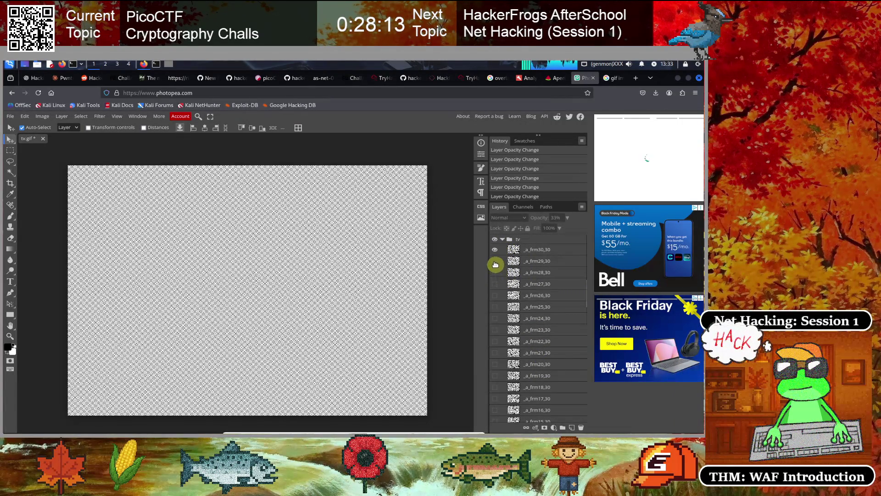
Step the frame overlay down from frames 29–28 to frames 24 and 23.
left_click(495, 261)
left_click(495, 272)
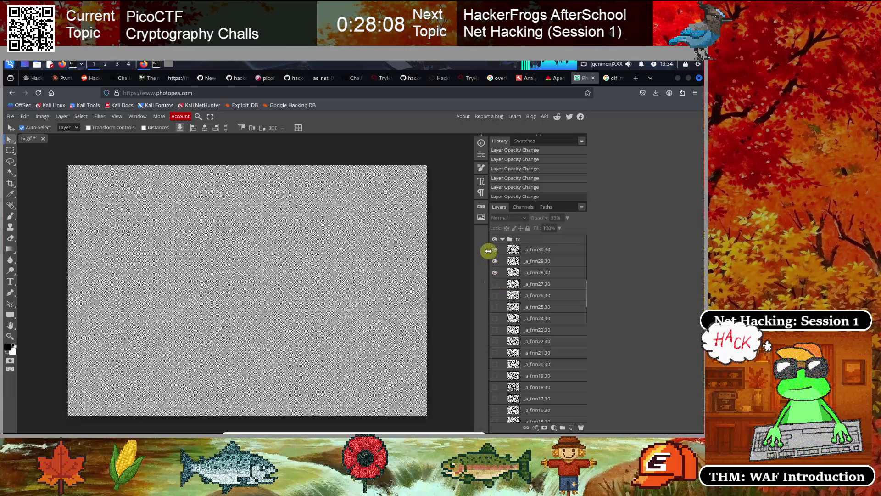
left_click(496, 250)
left_click(496, 285)
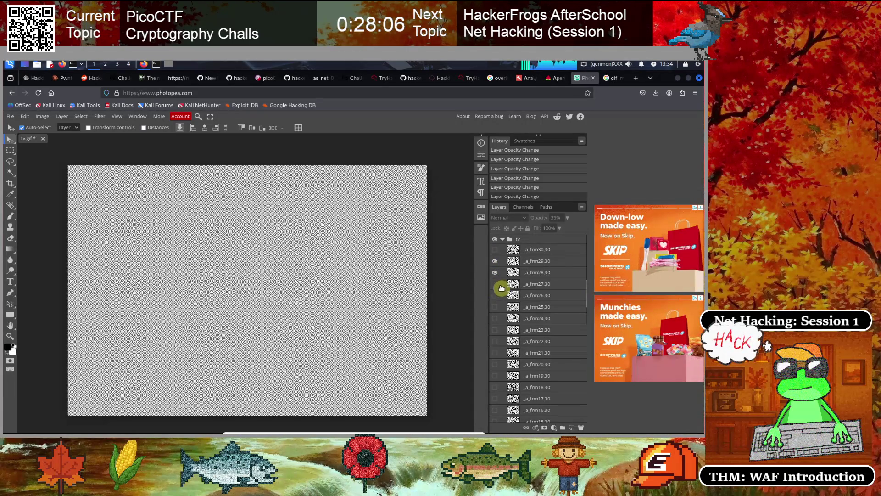
left_click(495, 261)
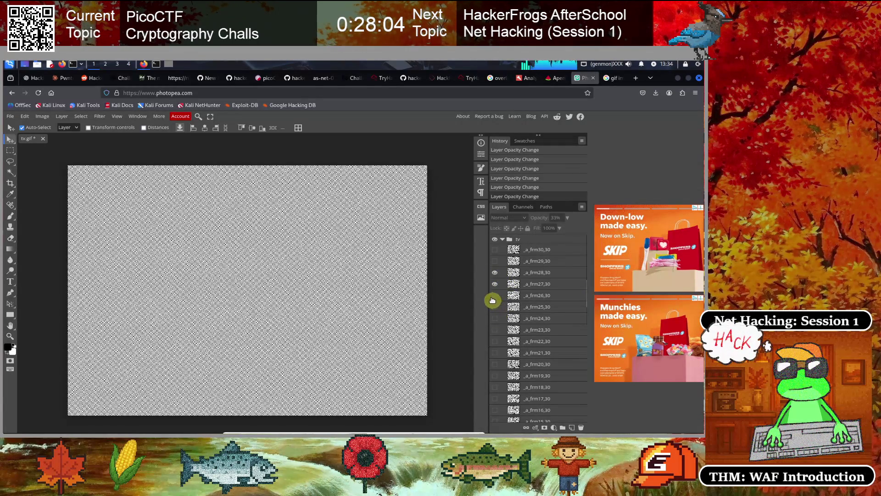
left_click(494, 295)
left_click(495, 272)
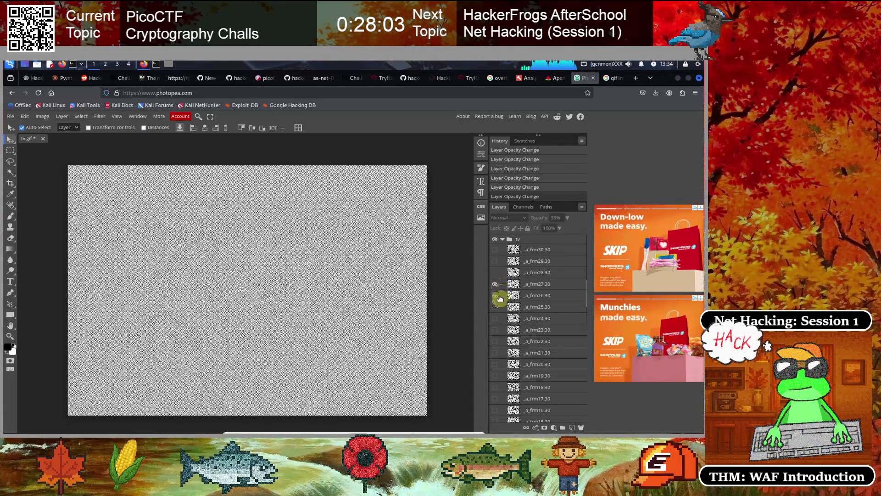
left_click(495, 307)
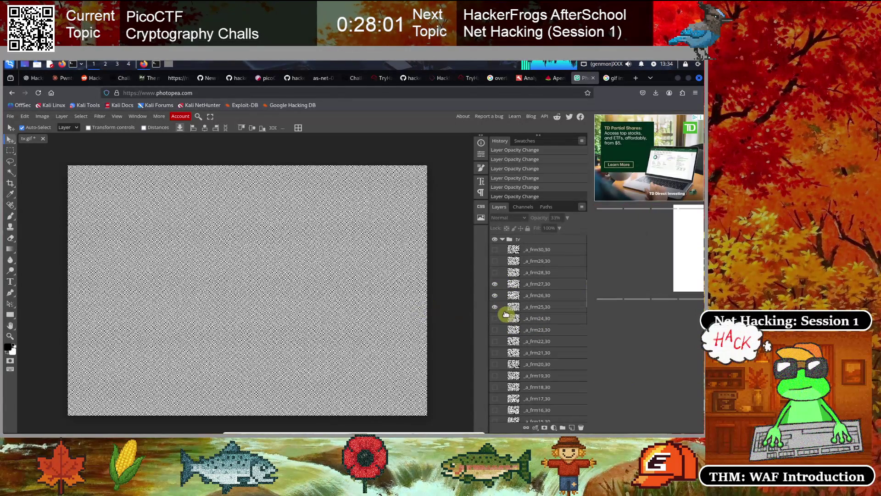
left_click(495, 295)
left_click(495, 318)
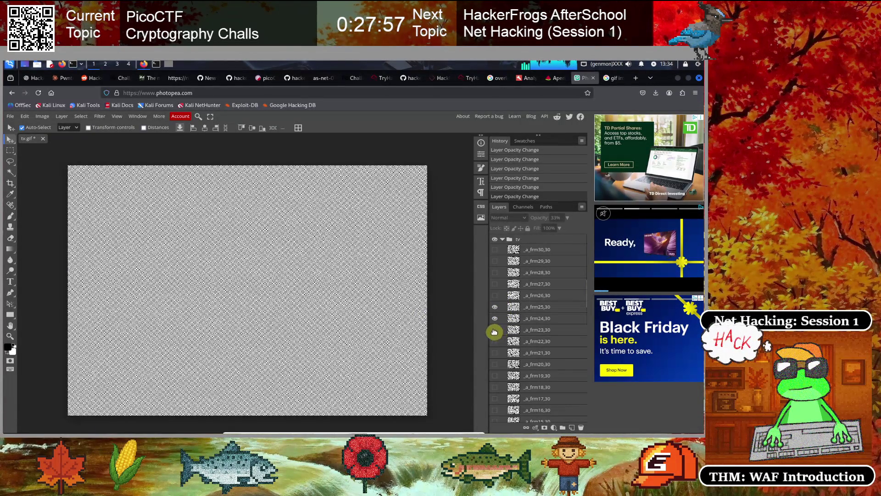
left_click(495, 330)
left_click(494, 306)
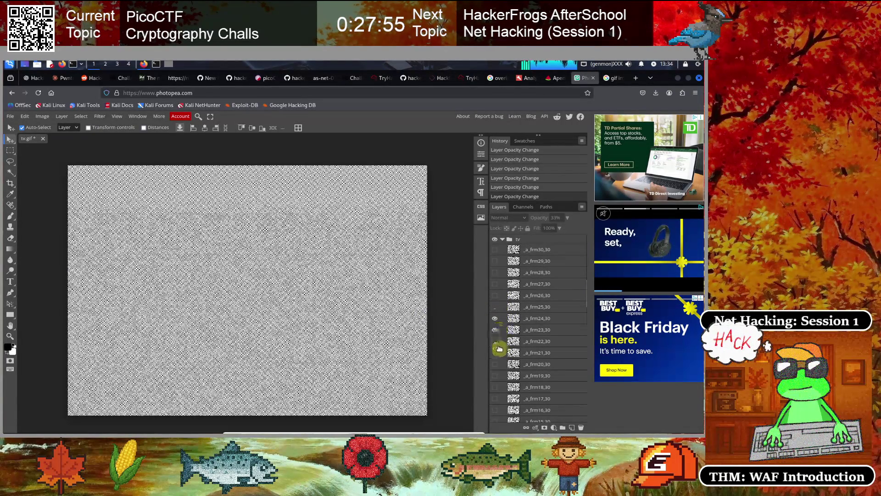
Continue down until only frames 21, 20 and 19 are visible together.
left_click(496, 342)
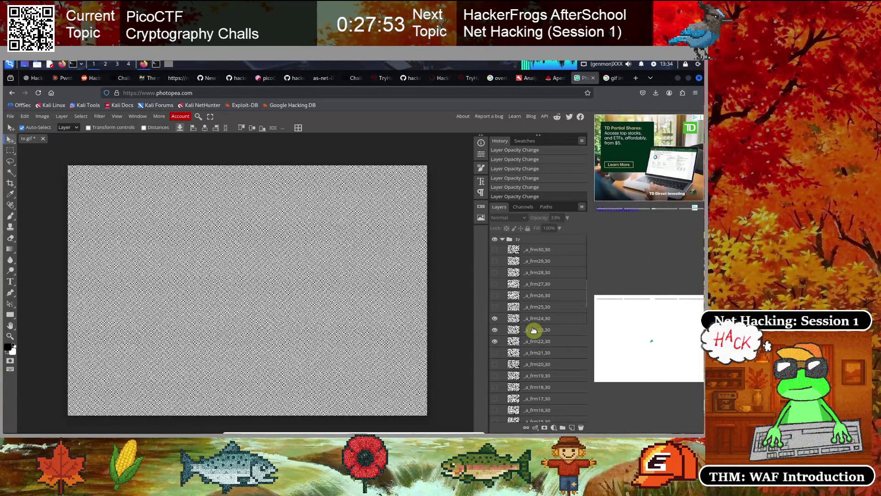
scroll(533, 330, "down", 3)
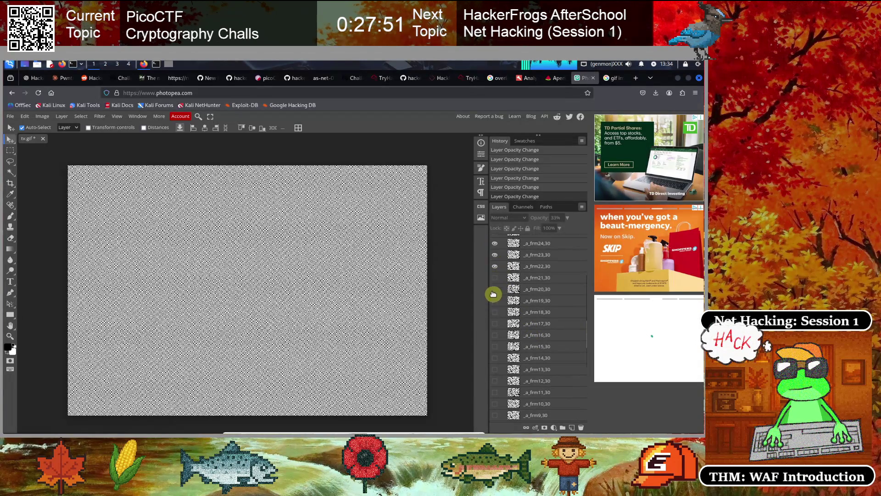
left_click(495, 243)
left_click(495, 277)
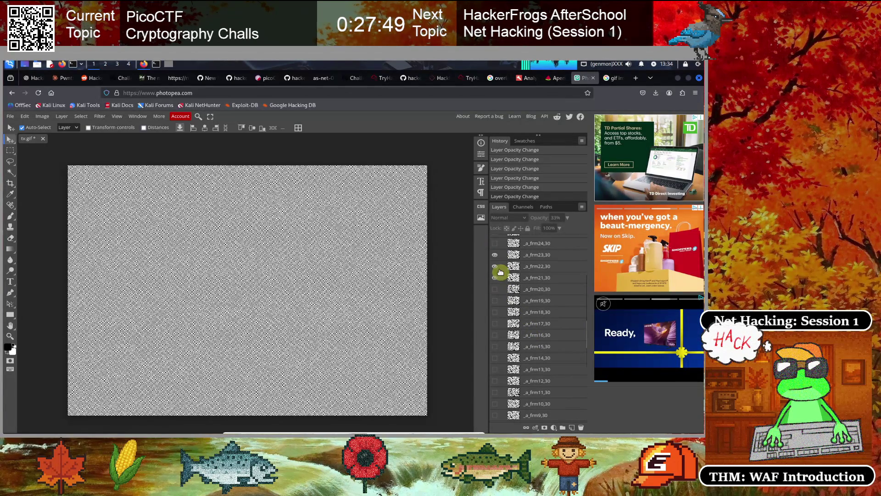
left_click(495, 255)
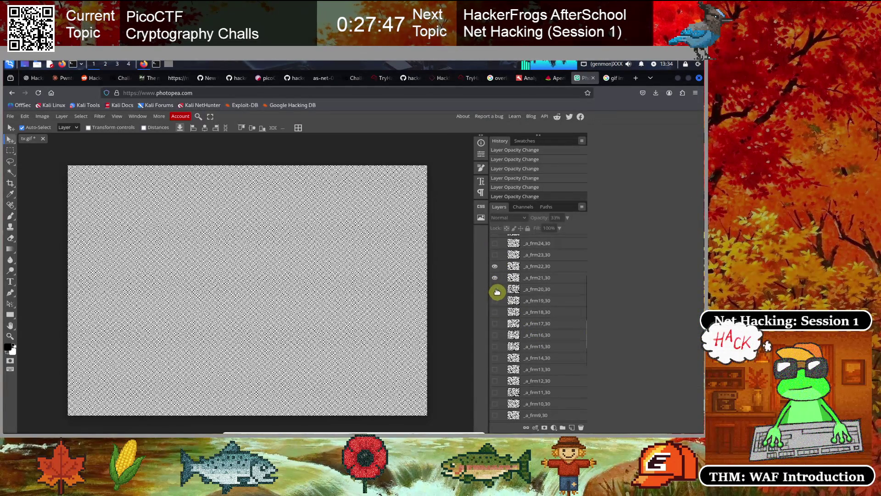
left_click(495, 290)
left_click(495, 267)
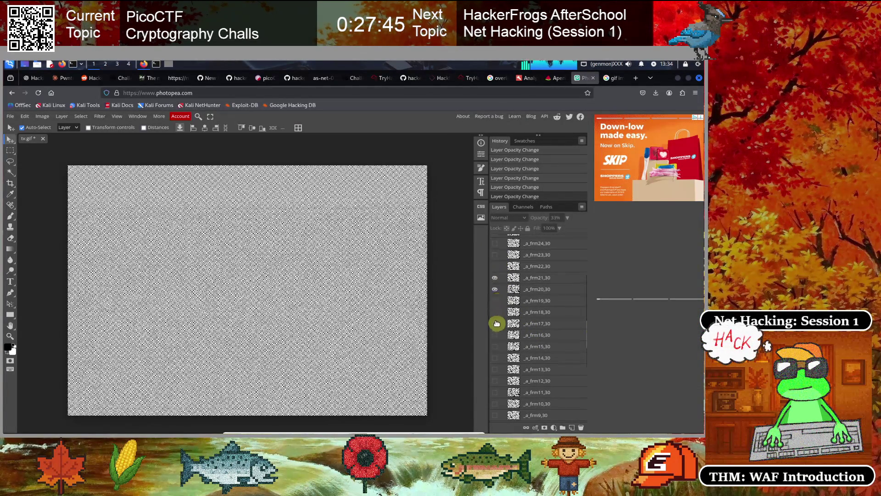
left_click(495, 300)
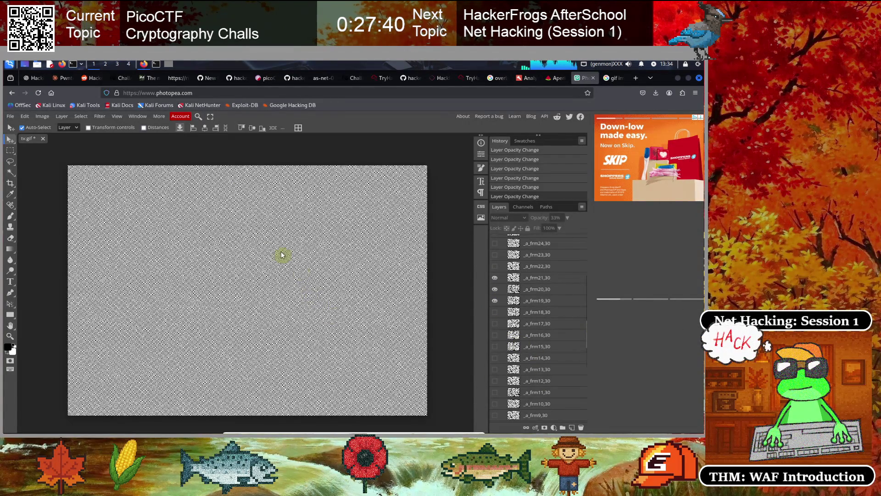
Glance at the second terminal session, then bring up the Fashion_victim.md GitHub draft.
left_click(156, 64)
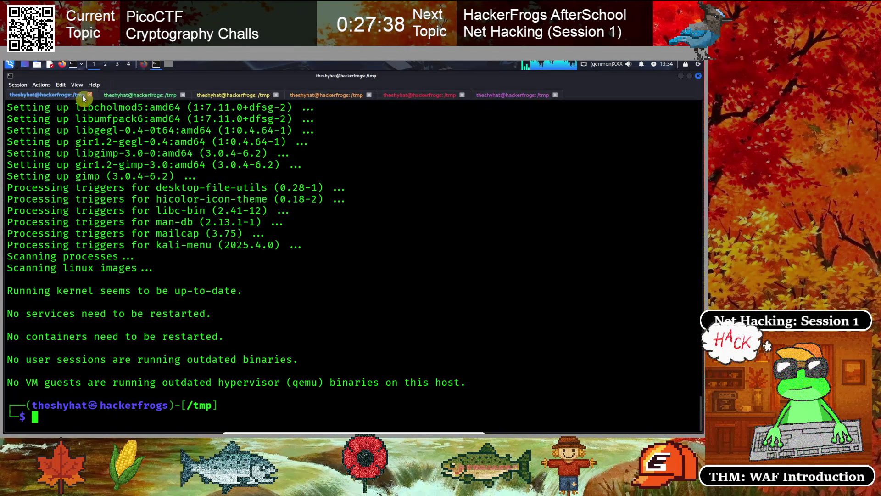
left_click(133, 96)
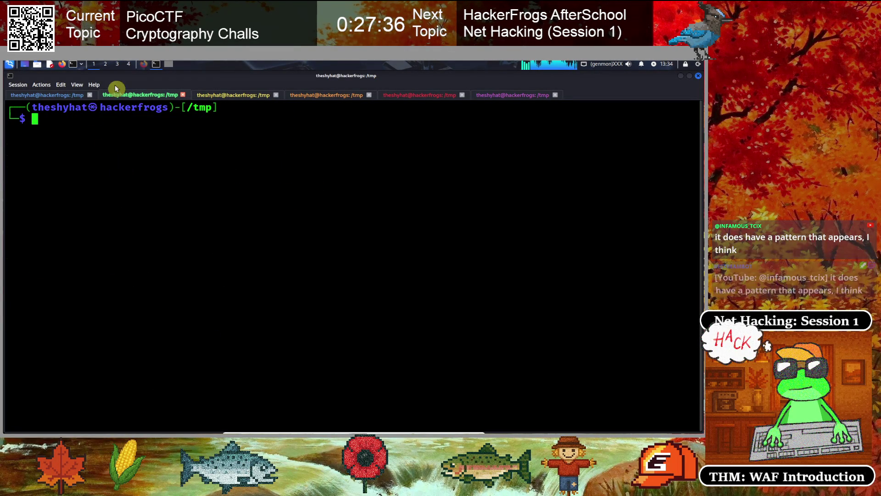
left_click(145, 67)
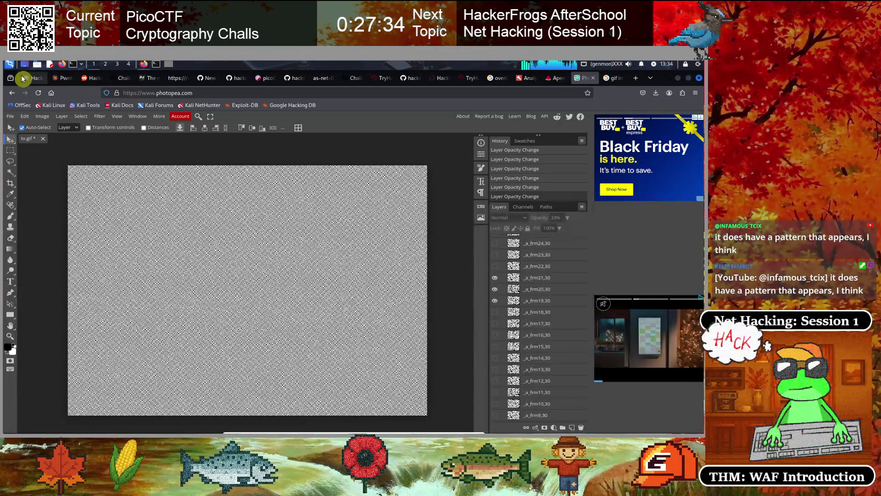
left_click(206, 78)
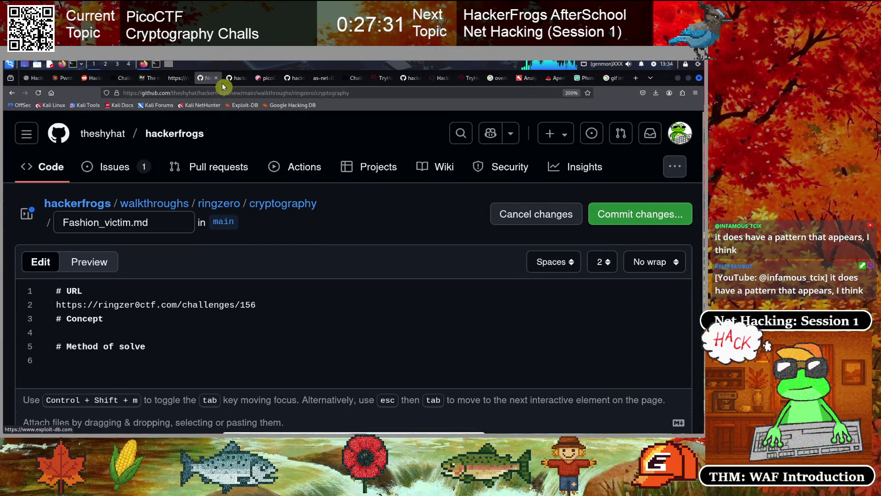
Open the hackerfrogs repository in a new tab and enter its walkthroughs folder.
left_click(237, 80)
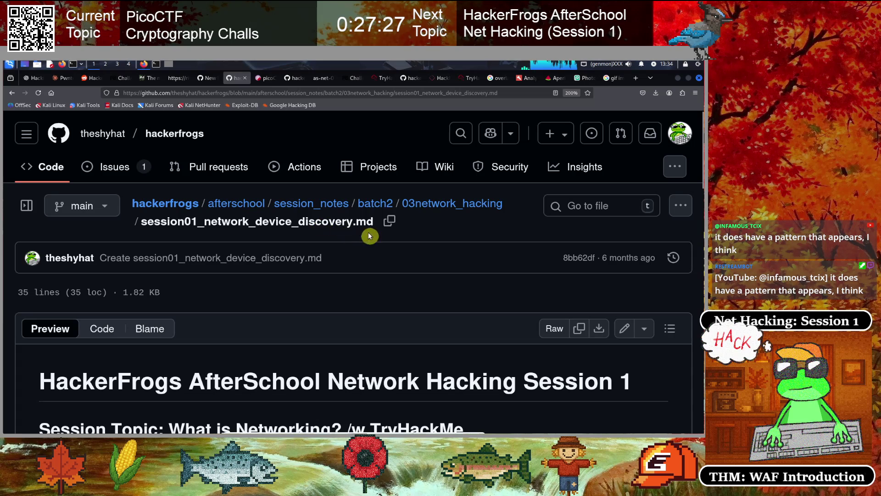
middle_click(166, 208)
left_click(264, 79)
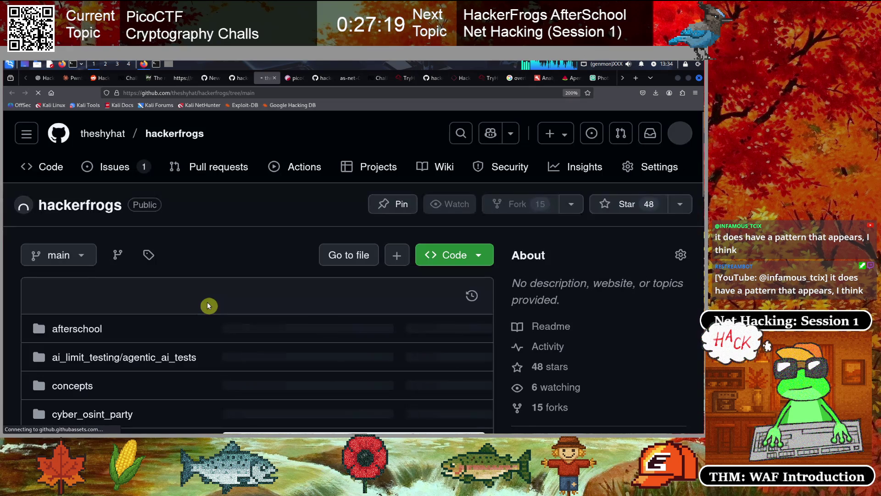
scroll(191, 303, "down", 10)
left_click(83, 246)
Open hack_the_web and select its address, then hide frames 21 and 20 in Photopea.
scroll(150, 311, "down", 5)
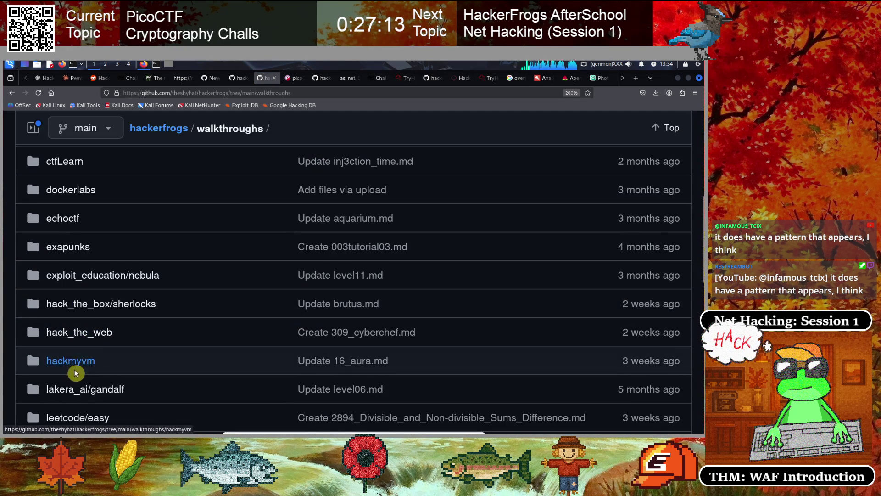
scroll(83, 358, "down", 3)
left_click(93, 253)
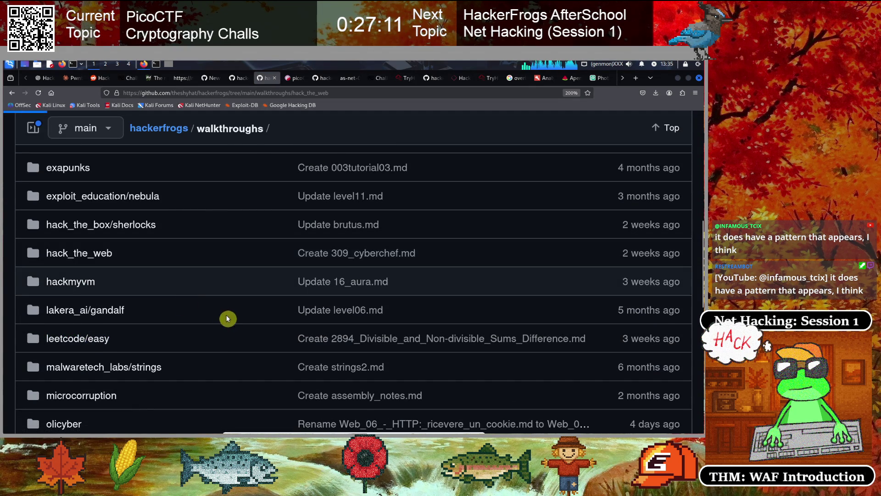
scroll(211, 284, "down", 3)
left_click(250, 93)
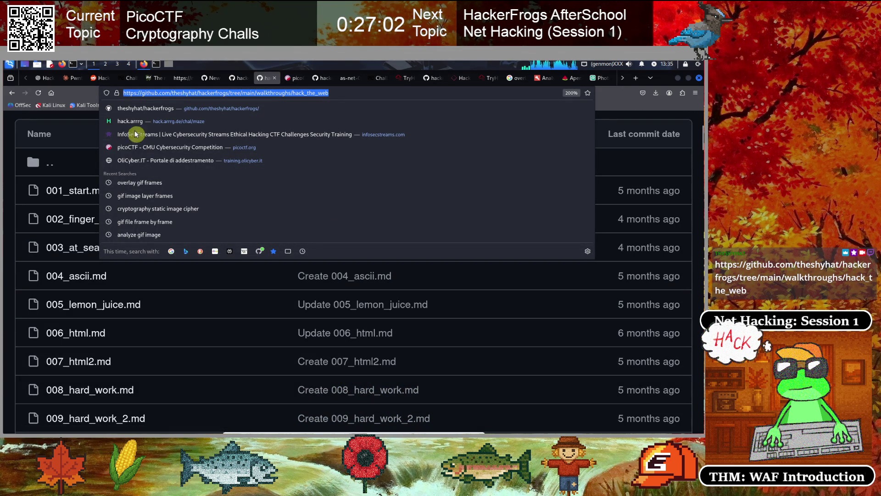
left_click(4, 143)
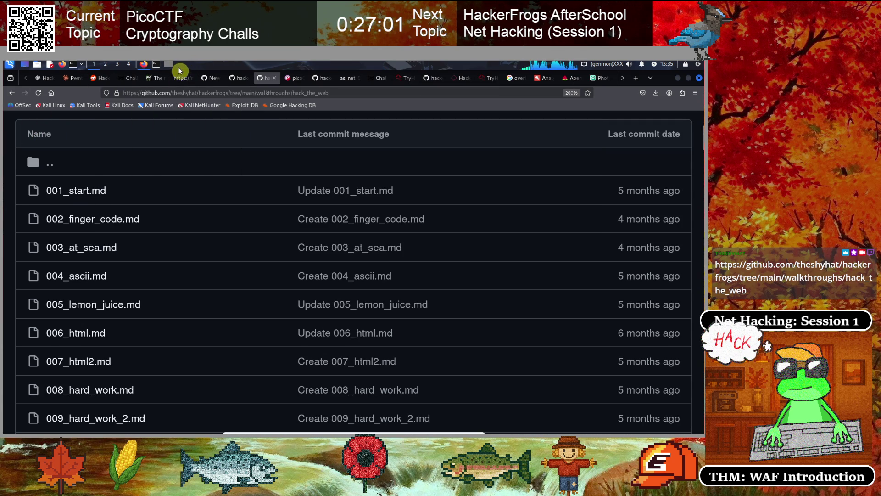
left_click(600, 78)
left_click_drag(495, 277, 494, 284)
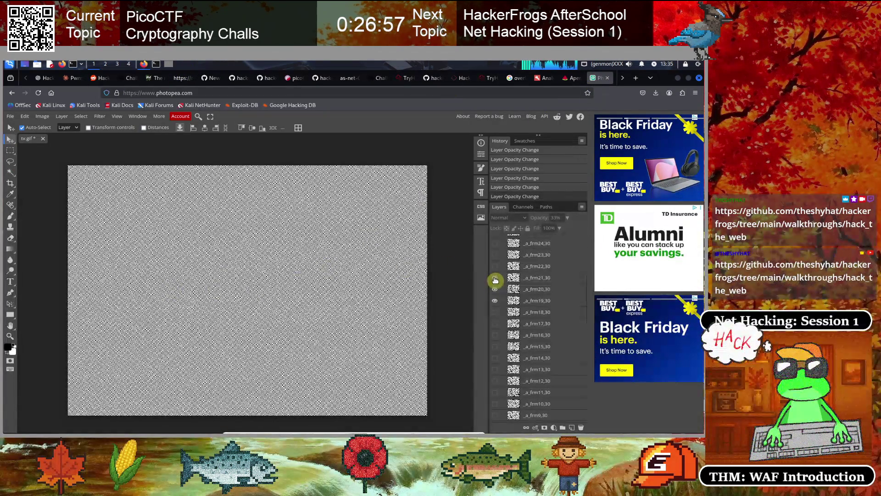
Step the overlay down, adding frames 18 through 14 while hiding frames 20, 19 and 18.
left_click(495, 289)
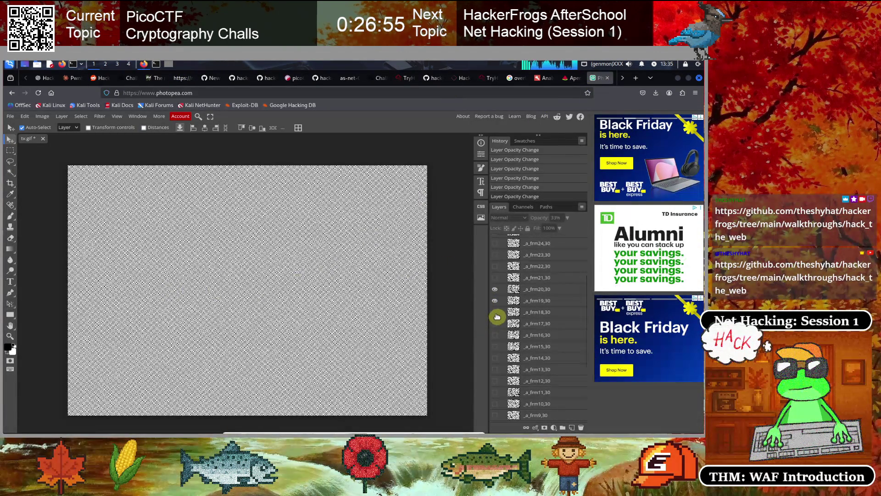
left_click(495, 323)
left_click(495, 289)
left_click(495, 324)
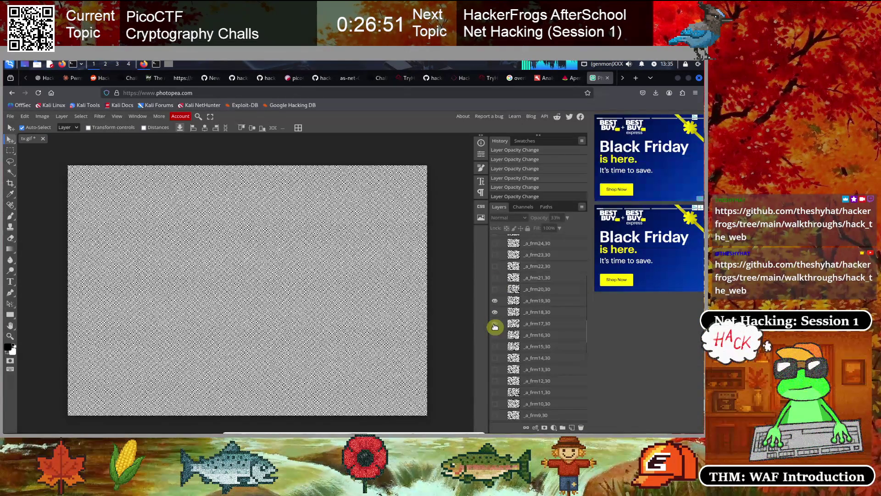
left_click(495, 312)
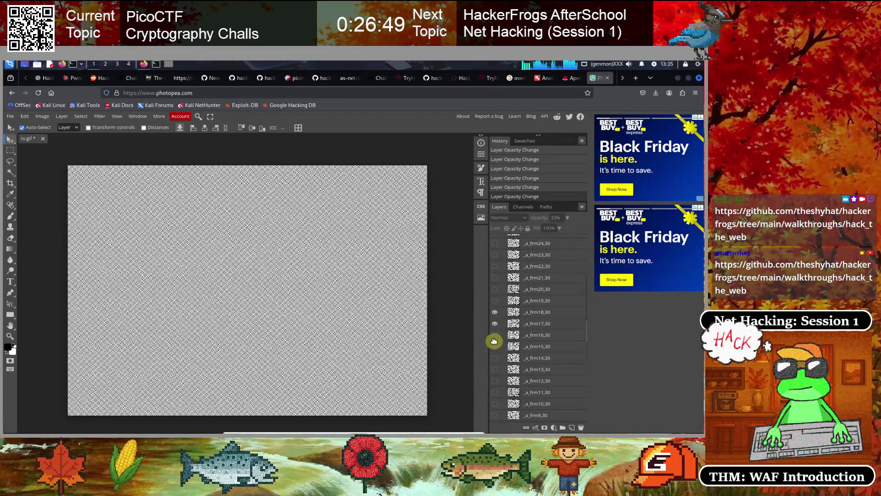
left_click(495, 336)
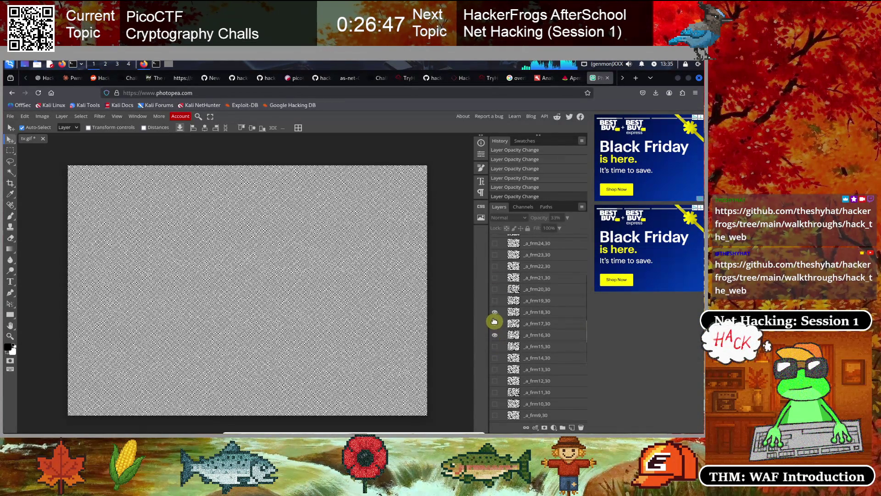
left_click(495, 315)
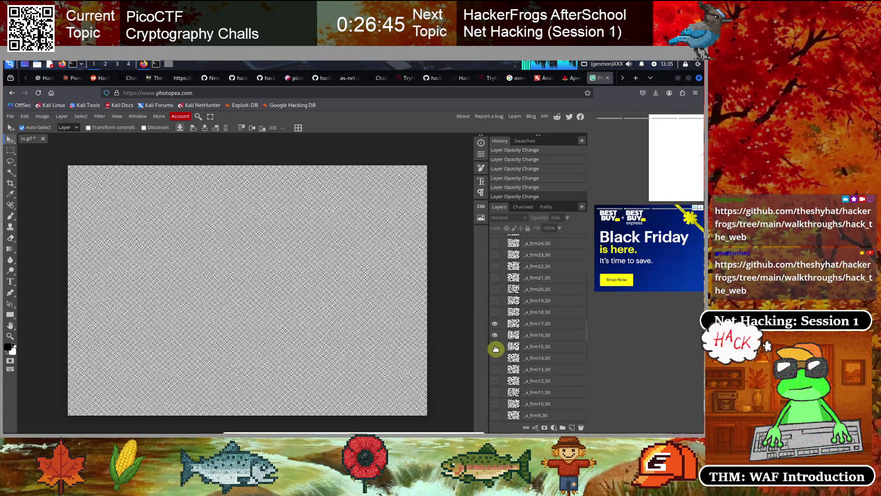
left_click(495, 349)
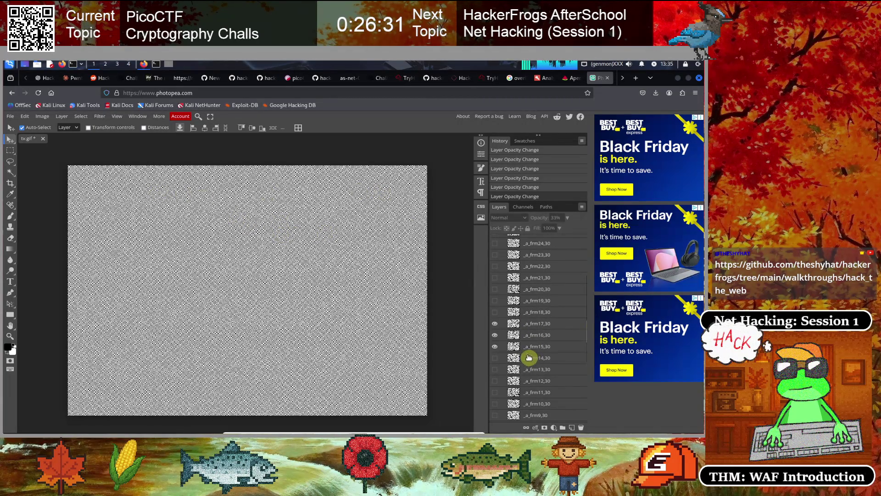
left_click(496, 358)
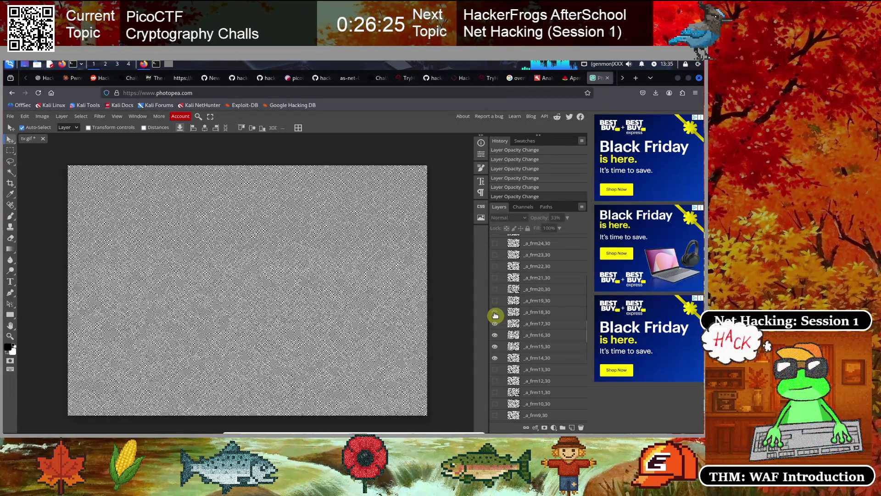
Toggle frames 14 through 18 in different combinations to compare their static.
left_click(497, 362)
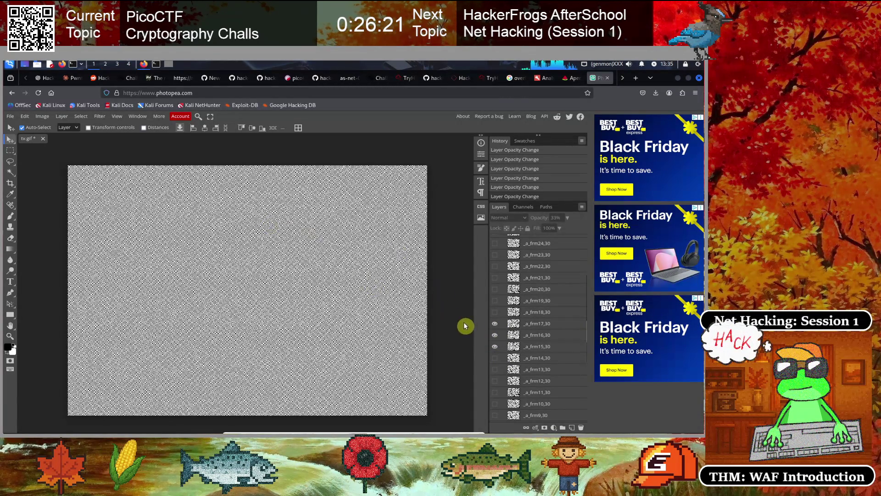
left_click(495, 334)
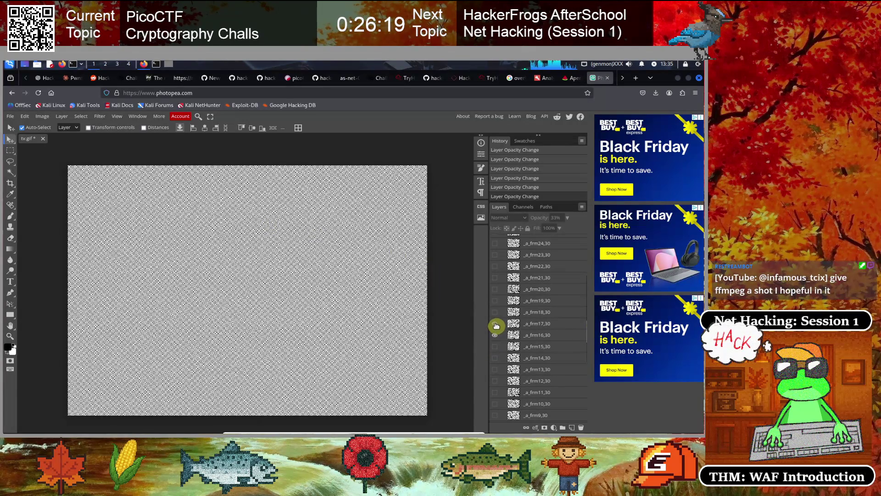
left_click(495, 323)
left_click(495, 324)
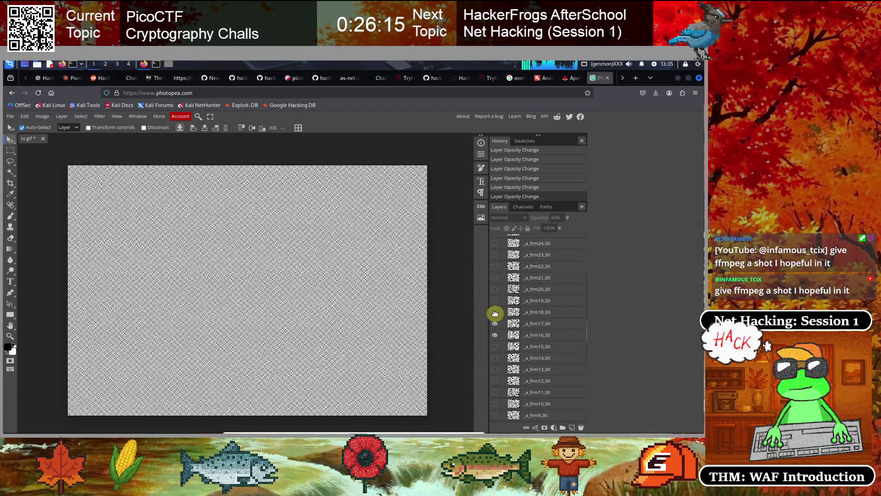
left_click(494, 313)
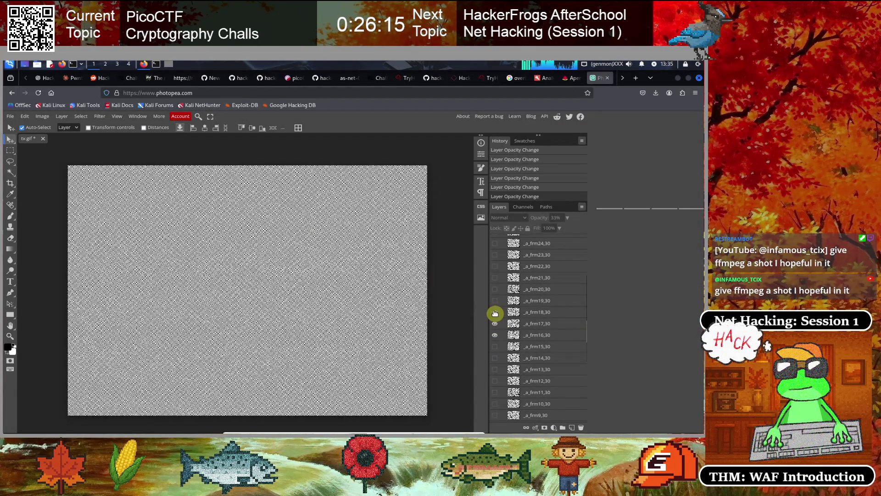
left_click(496, 347)
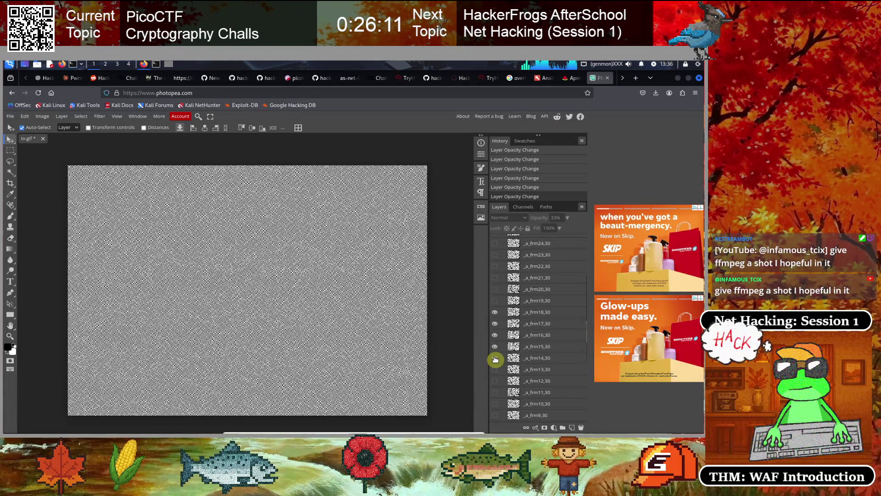
left_click(495, 313)
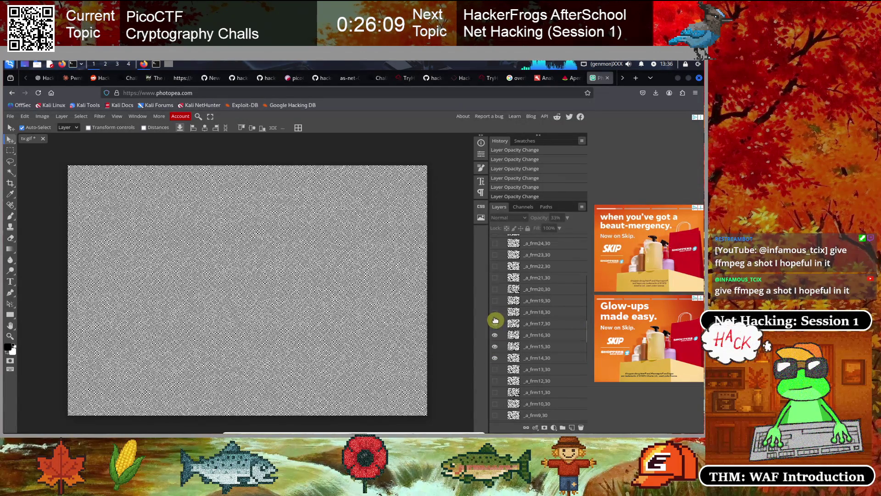
left_click(496, 324)
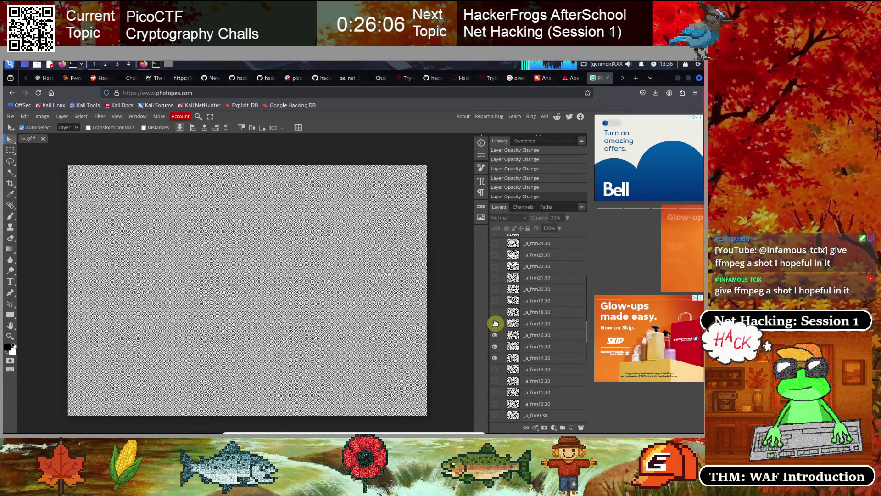
left_click(495, 328)
left_click(495, 329)
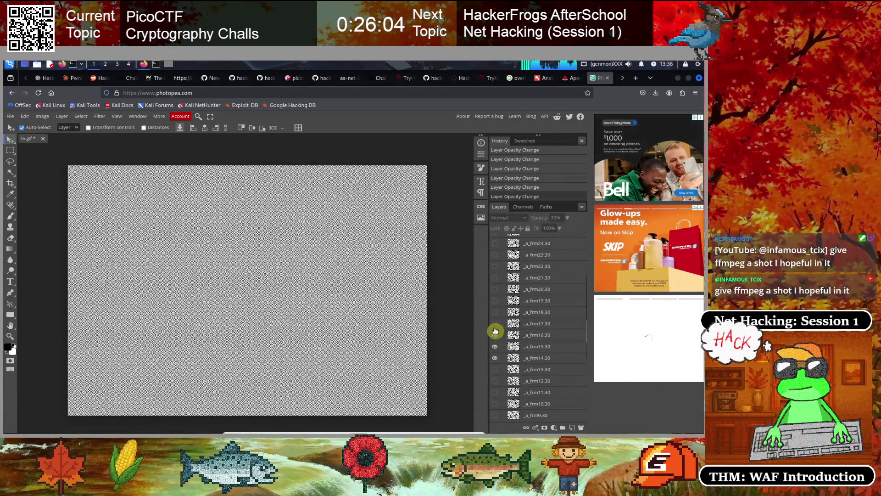
left_click(495, 336)
left_click(495, 335)
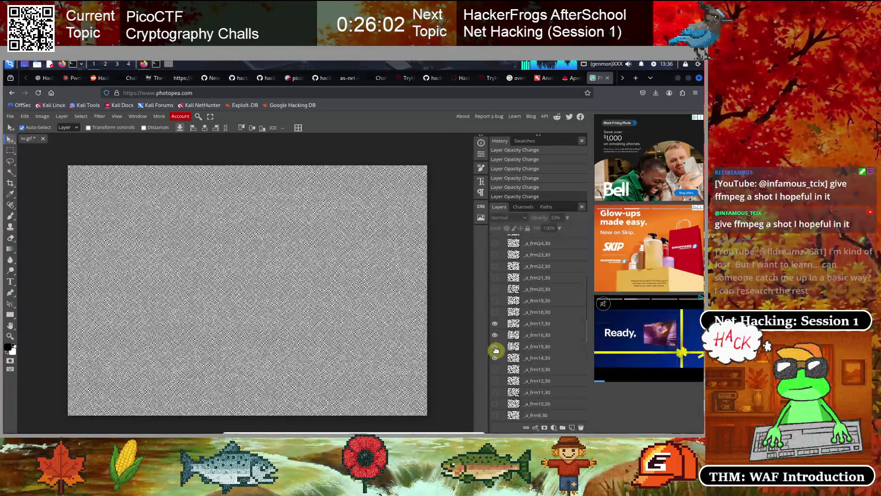
left_click(495, 350)
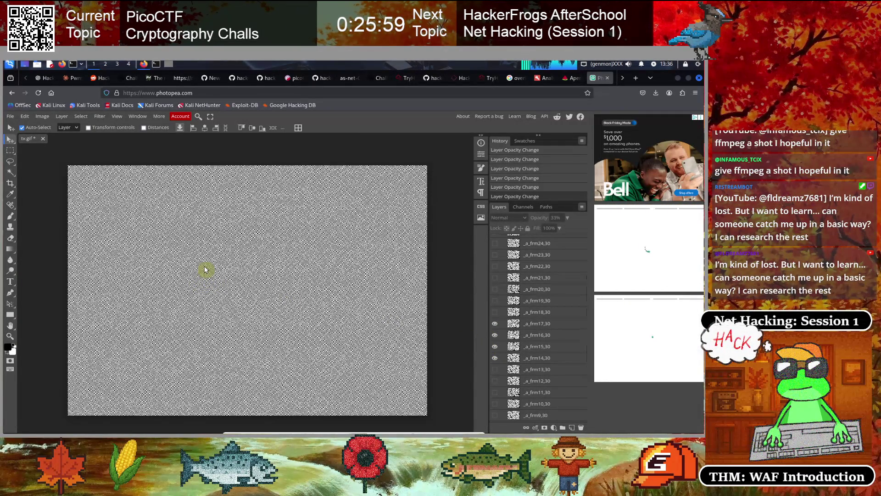
Try offsetting the frame 17 layer on the canvas, then undo the move.
scroll(206, 270, "up", 2)
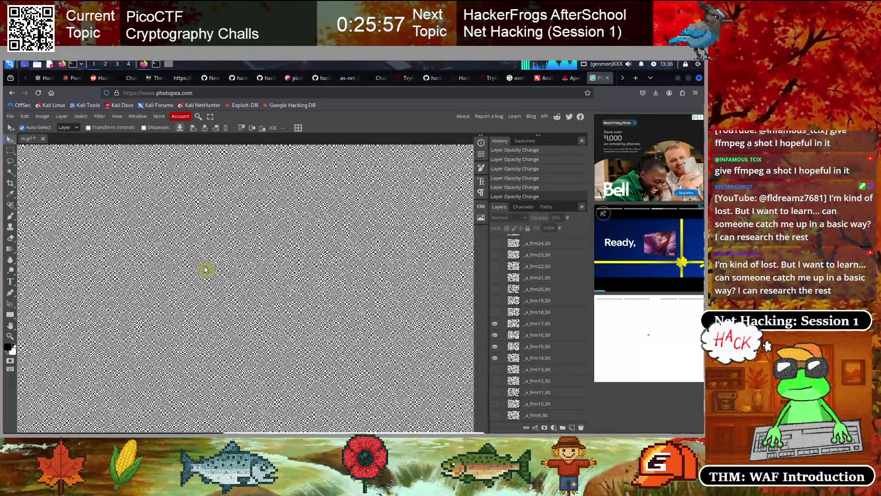
left_click_drag(297, 255, 262, 296)
key("ctrl+z")
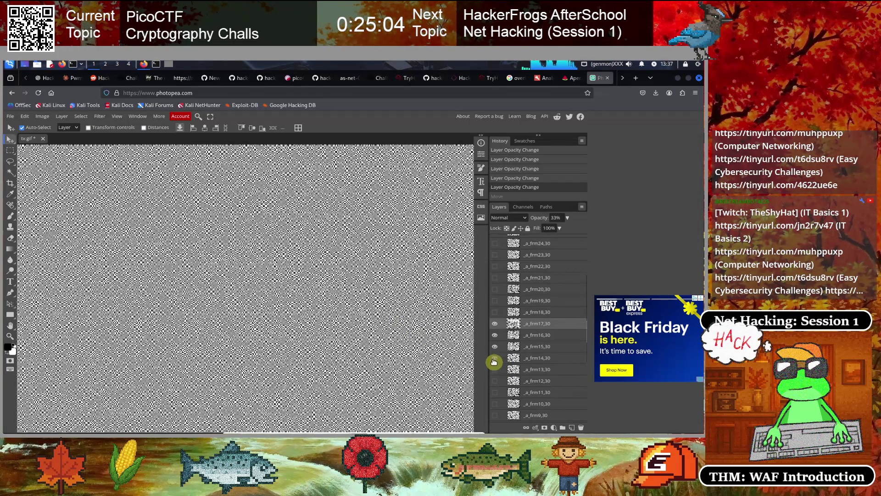
Hide frame 17 and add frame 13, leaving frames 13 through 16 shown.
left_click(495, 325)
left_click(494, 369)
left_click(495, 312)
left_click(495, 312)
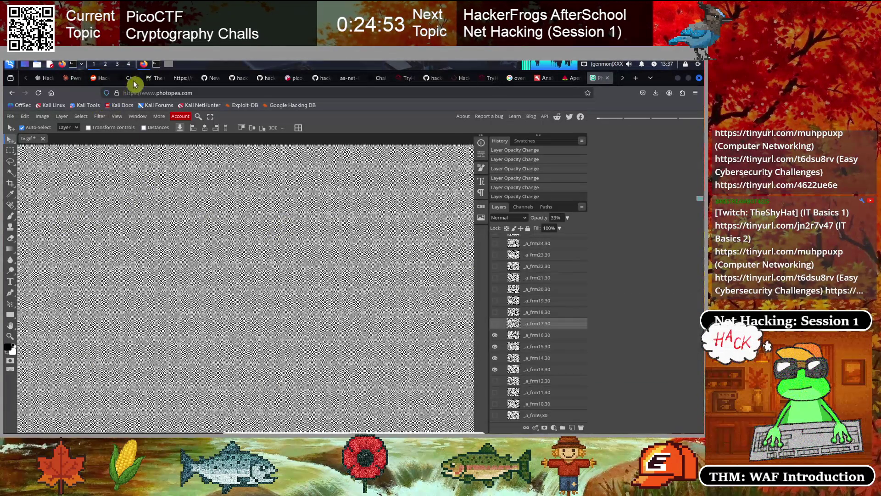
left_click(125, 78)
Read the ChatGPT discussion of the noisy gif, then return to the RingZer0 TV challenge.
left_click(44, 78)
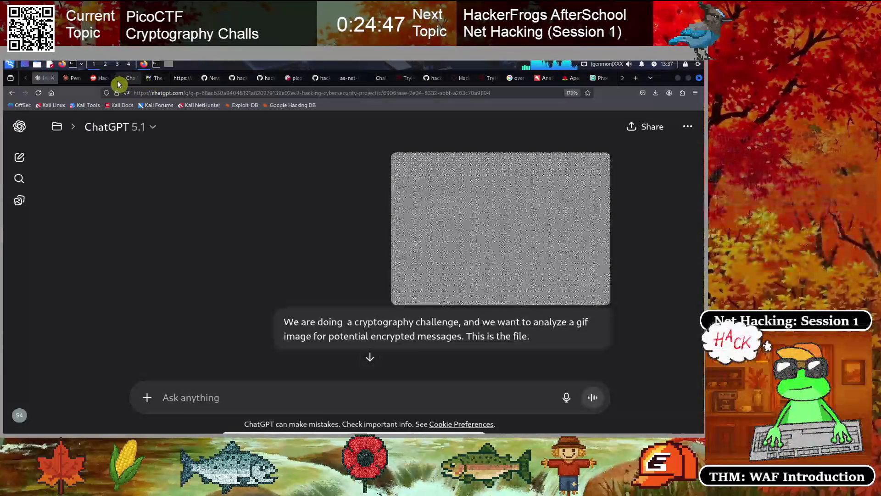
left_click(153, 79)
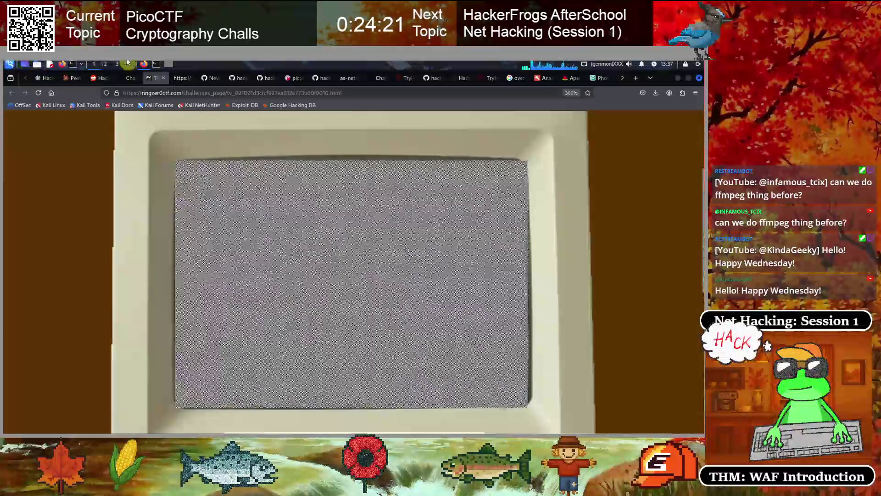
left_click(156, 64)
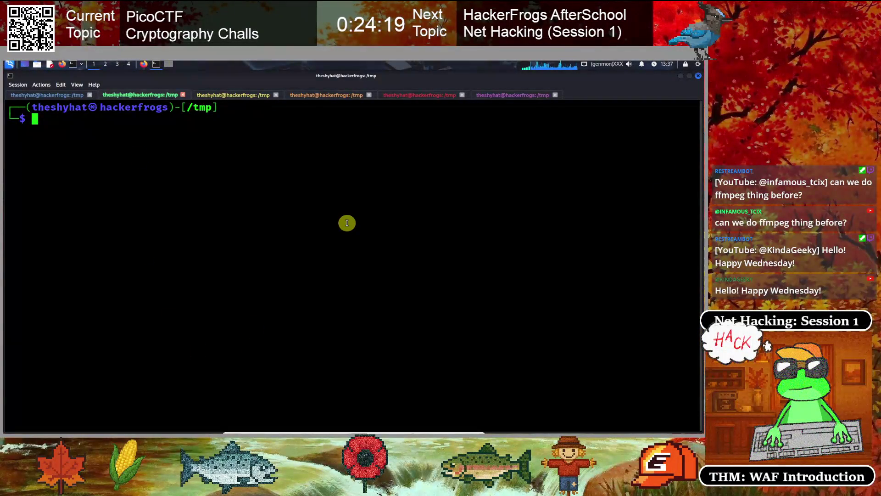
Check that ffmpeg is installed, then clear the terminal.
type("ffmpeg")
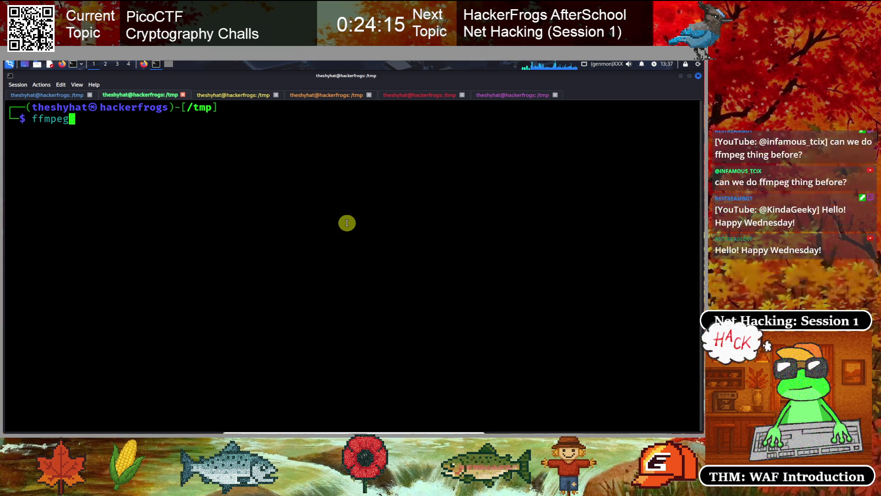
key("Return")
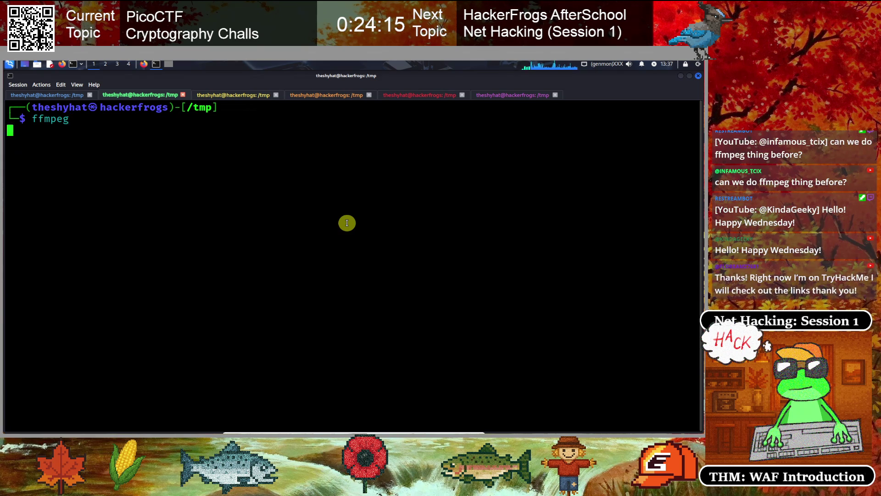
type("ar")
key("Return")
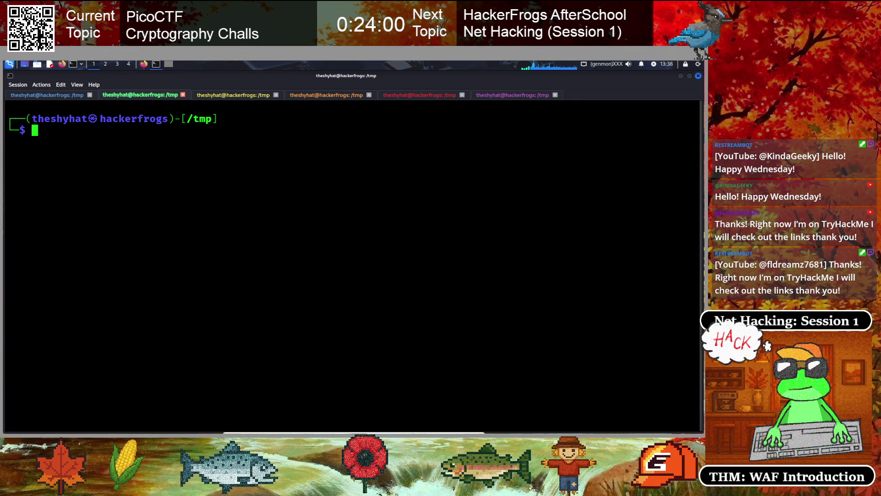
Run the pasted ffmpeg frame-difference command on tv.gif and list /tmp to find output.gif.
type("v")
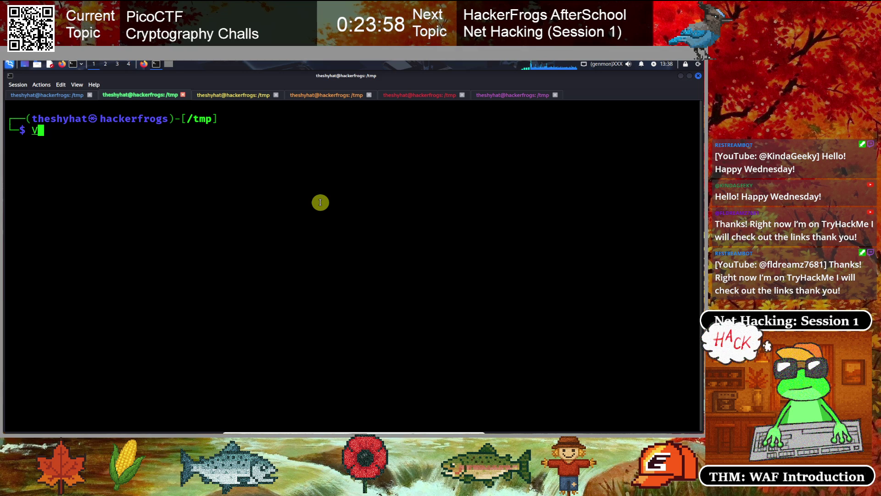
key("BackSpace")
type("ffmpeg -i input.gif -vf tblend=all_mode=difference output.gif")
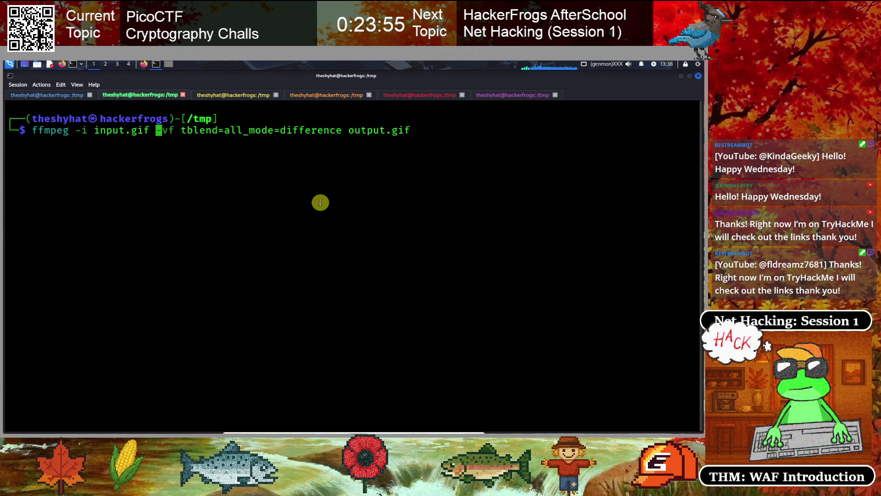
key("Delete")
key("Delete")
key("Delete")
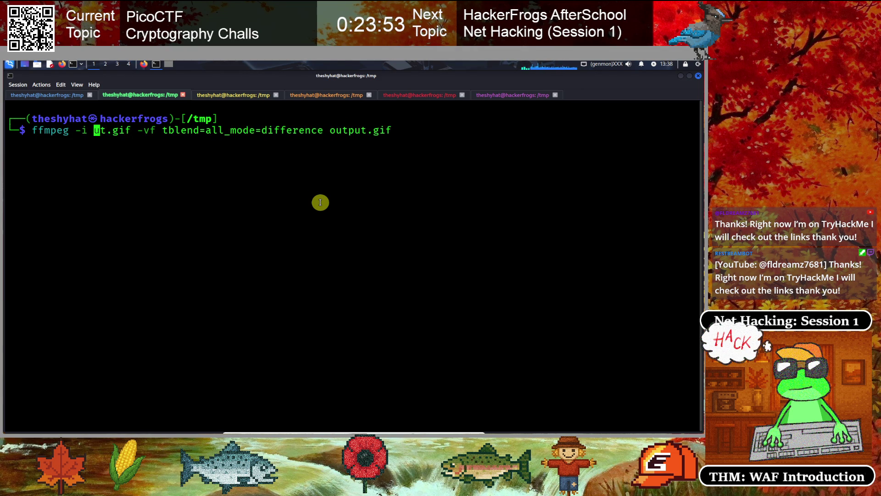
type("tv")
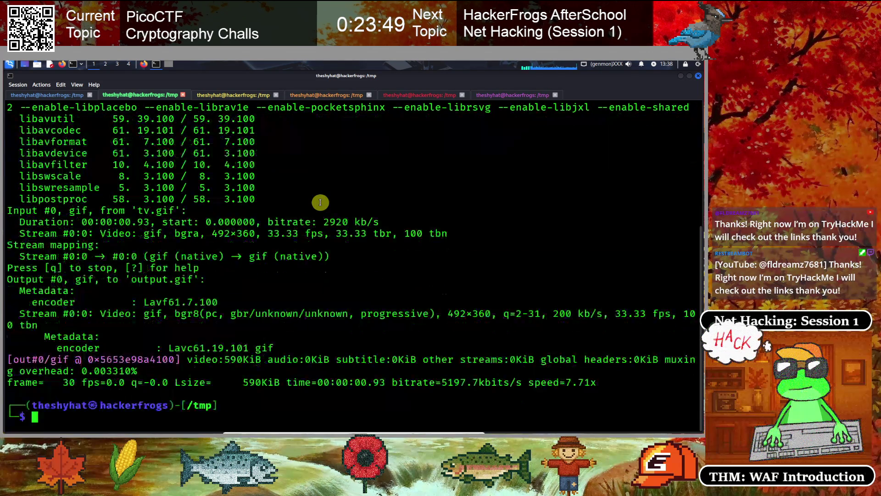
type("ear")
key("Return")
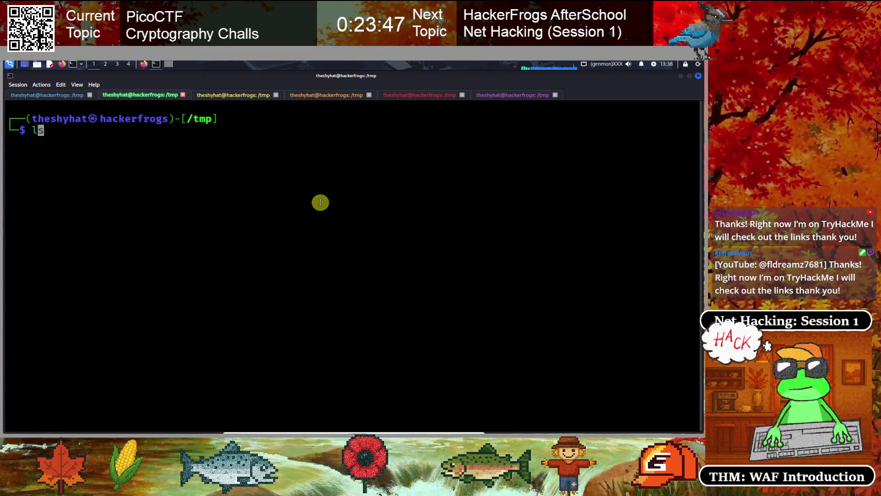
type("ls")
key("Return")
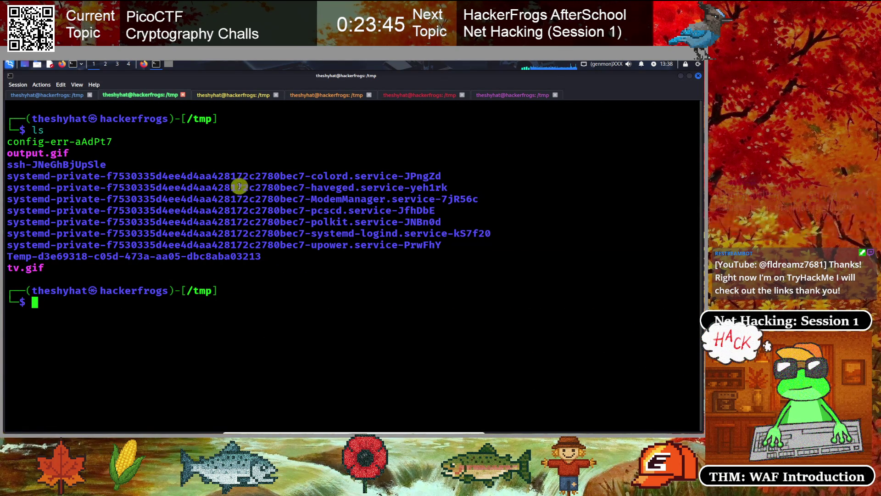
Open output.gif with xdg-open to inspect it, then close the image viewer.
left_click_drag(70, 153, 7, 153)
left_click(95, 163)
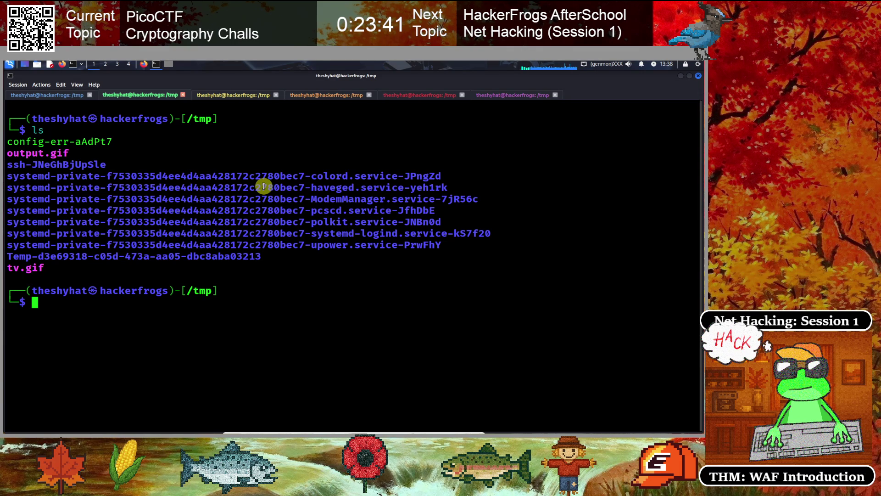
type("xd")
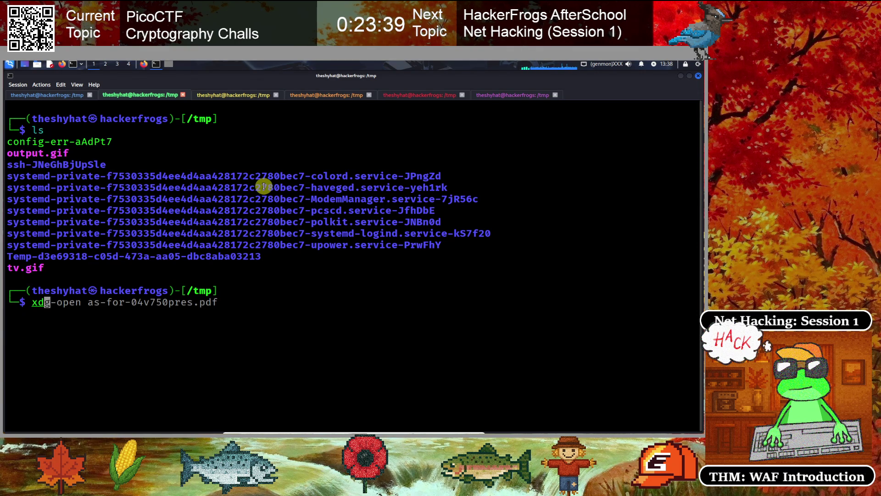
type("g-open output.gif")
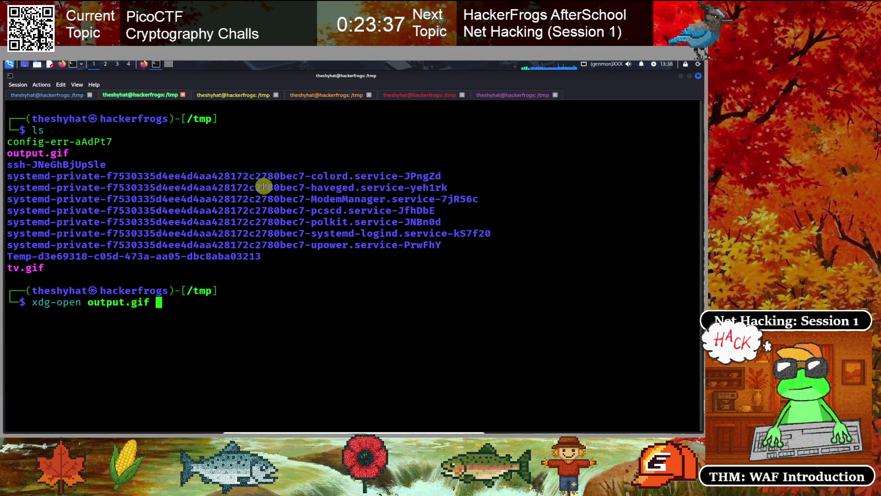
key("Return")
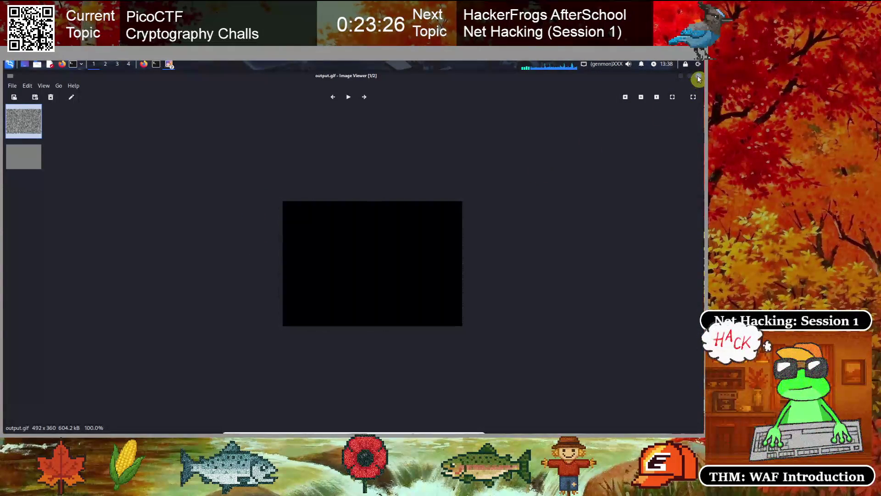
left_click(698, 77)
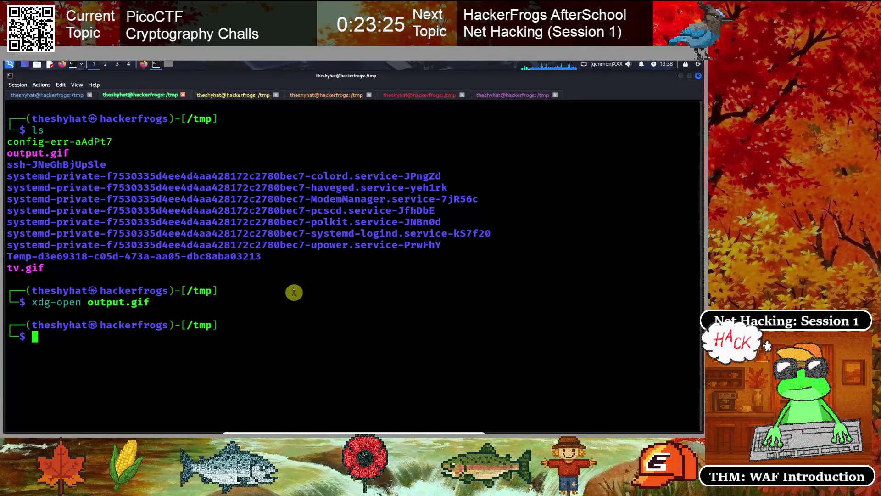
mouse_move(354, 432)
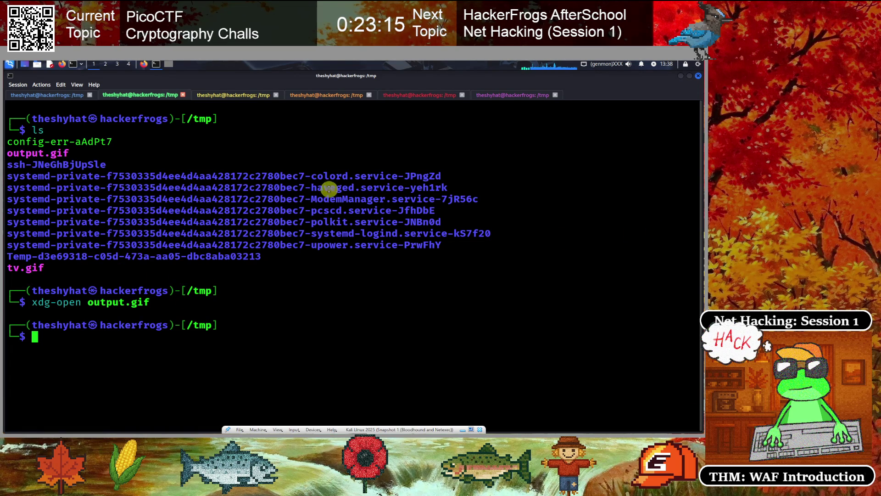
Close the TV-static tab and return to the Fashion victim challenge page.
left_click(144, 64)
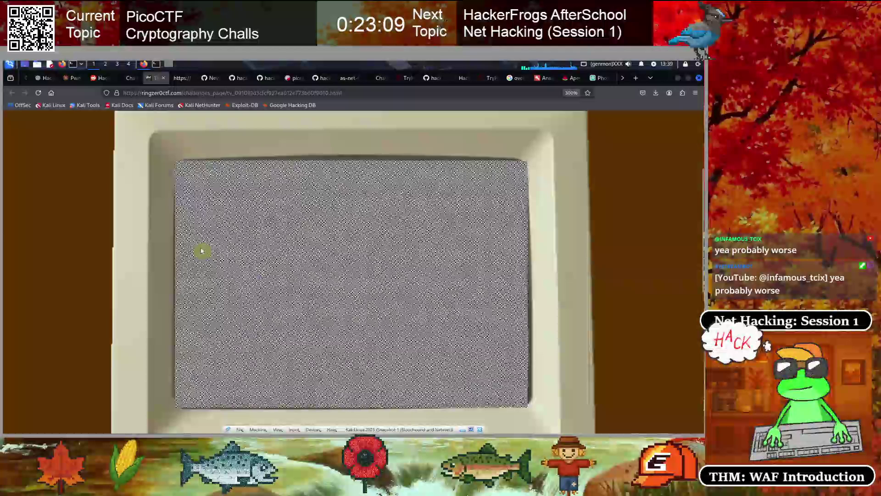
left_click(166, 79)
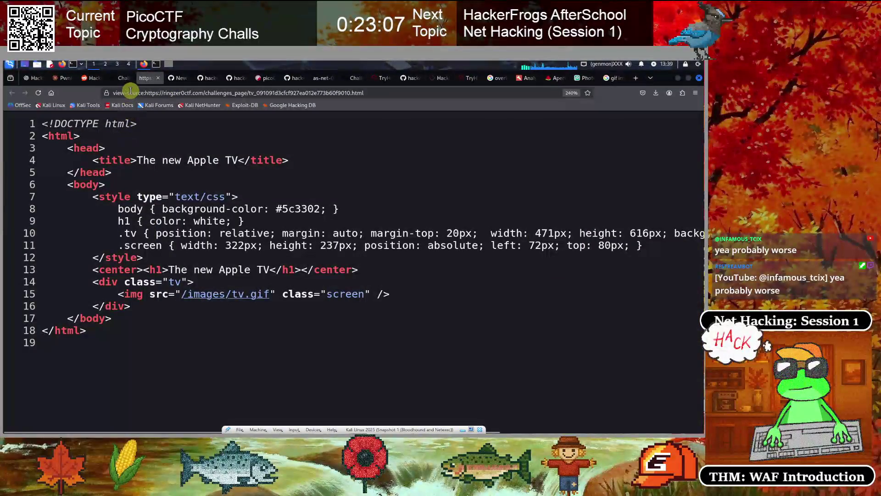
left_click(120, 78)
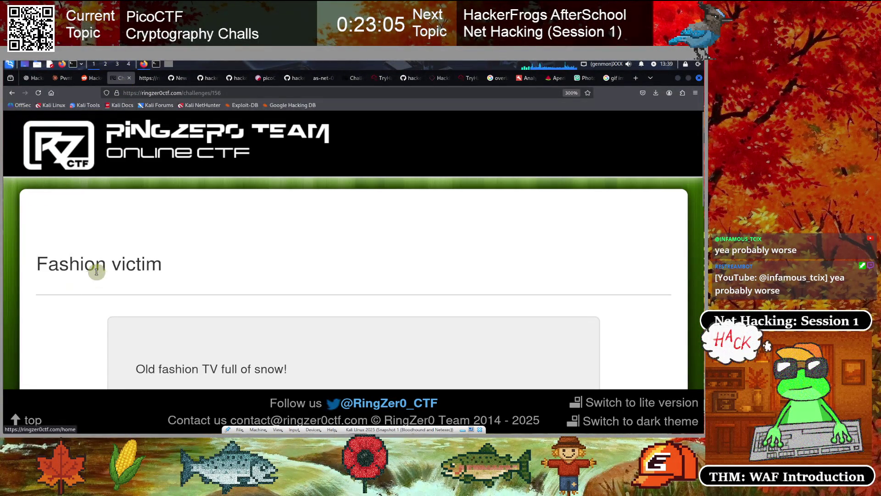
scroll(92, 266, "down", 3)
scroll(92, 262, "up", 3)
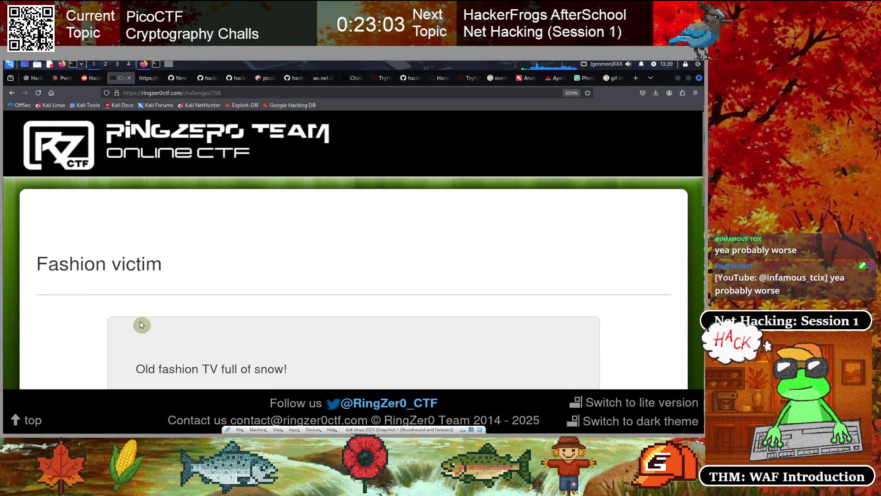
triple_click(220, 269)
left_click(182, 277)
Expand the Cryptography challenges, zoom out, and open Hangovers and more: Bacon.
left_click(12, 93)
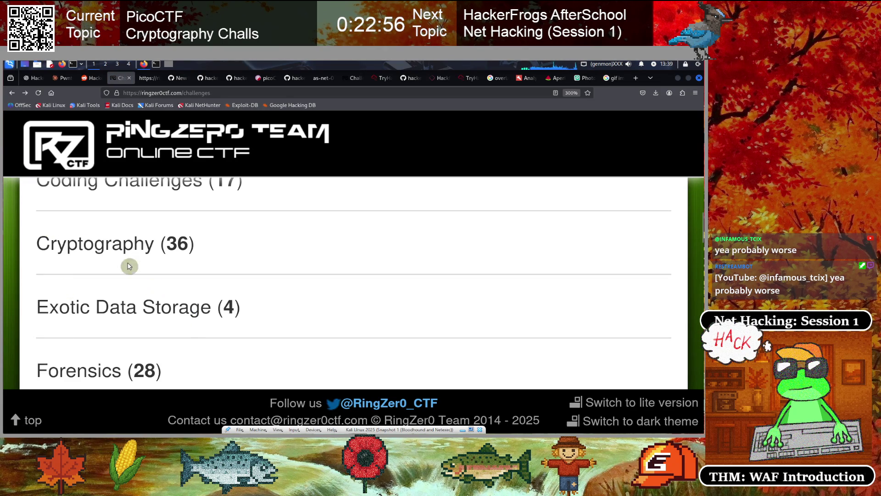
left_click(120, 249)
key("ctrl+minus")
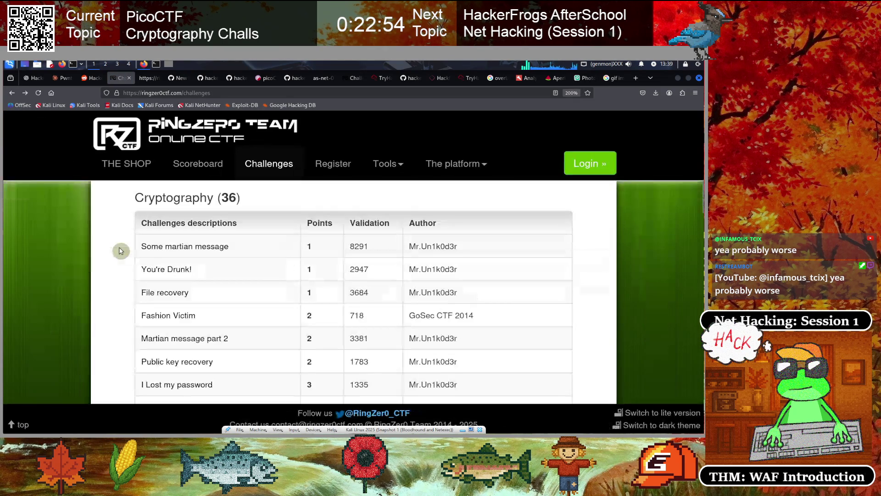
scroll(301, 310, "down", 3)
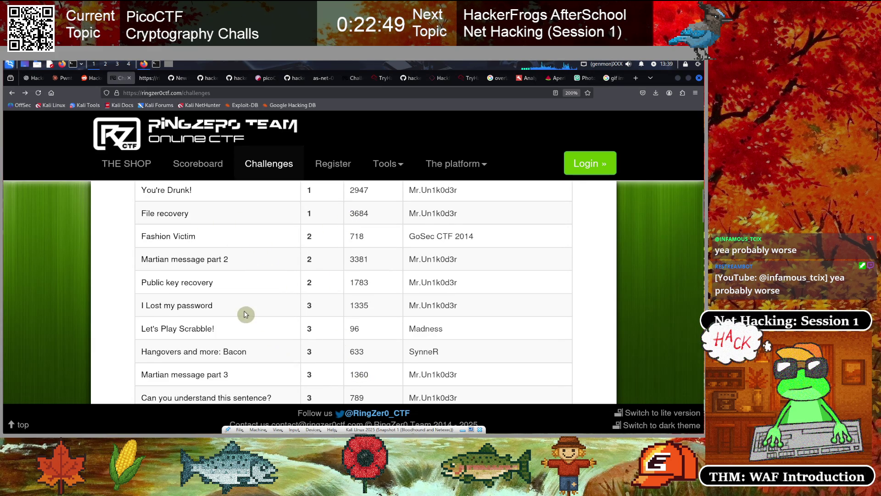
scroll(245, 315, "down", 3)
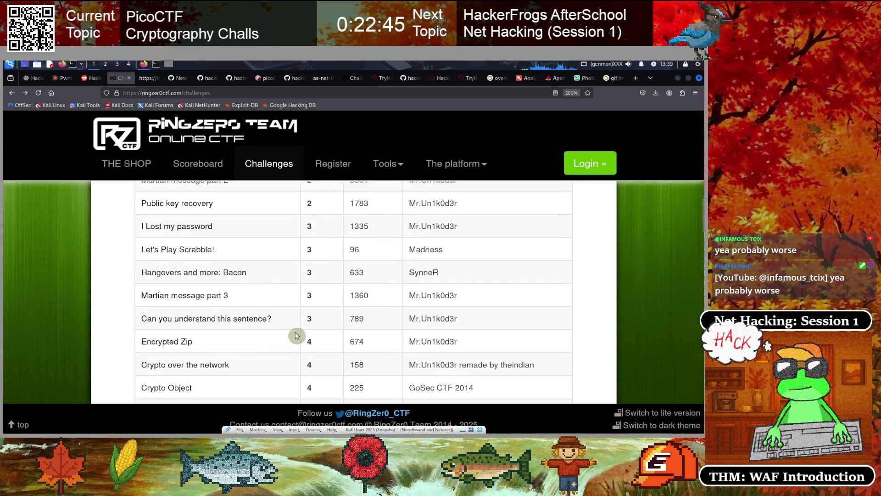
scroll(296, 336, "up", 3)
scroll(296, 335, "down", 3)
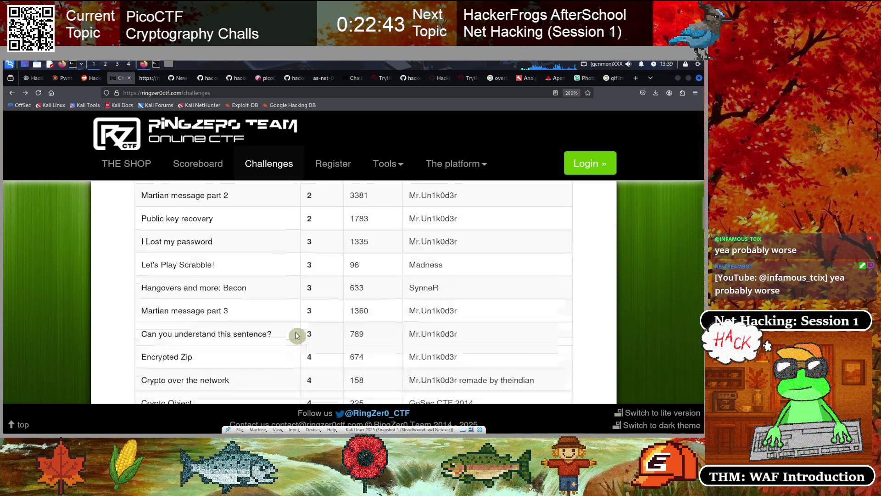
scroll(331, 340, "up", 3)
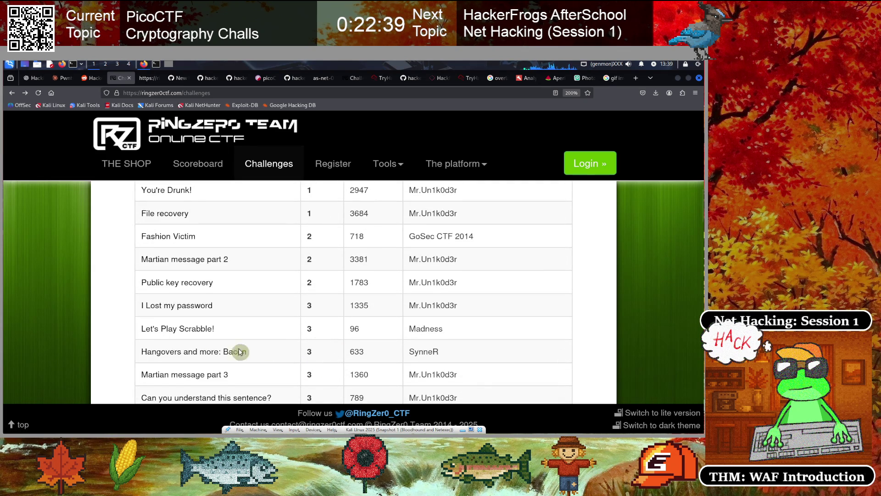
left_click(179, 353)
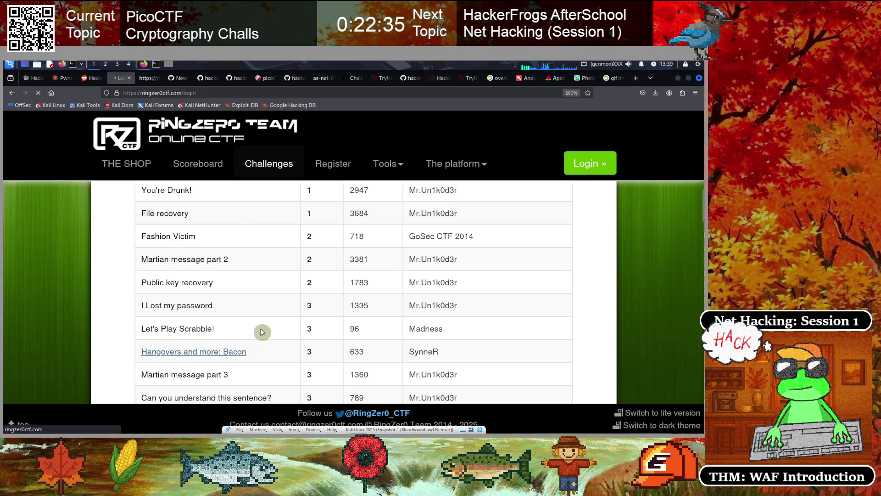
Log in, copy the Bacon challenge's mixed-case French paragraph, and read the rest of the page.
left_click(289, 366)
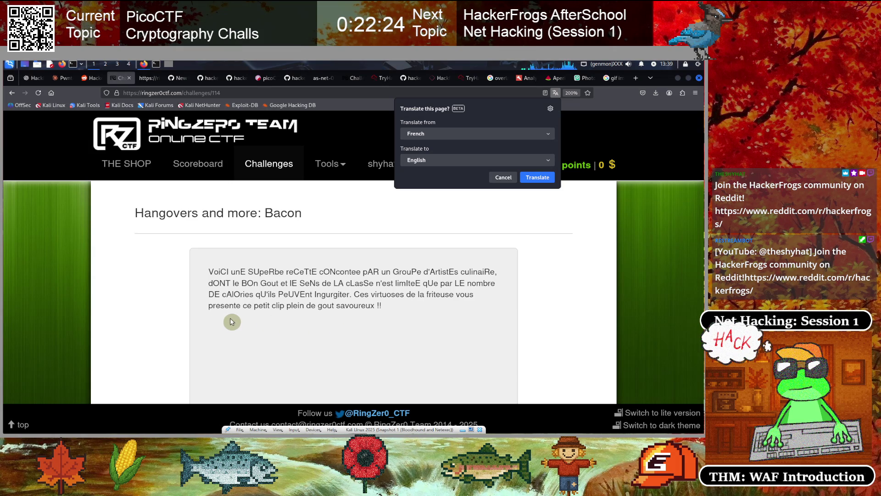
mouse_move(385, 308)
left_mouse_down()
mouse_move(240, 267)
mouse_move(200, 272)
left_mouse_up()
right_click(265, 275)
left_click(358, 352)
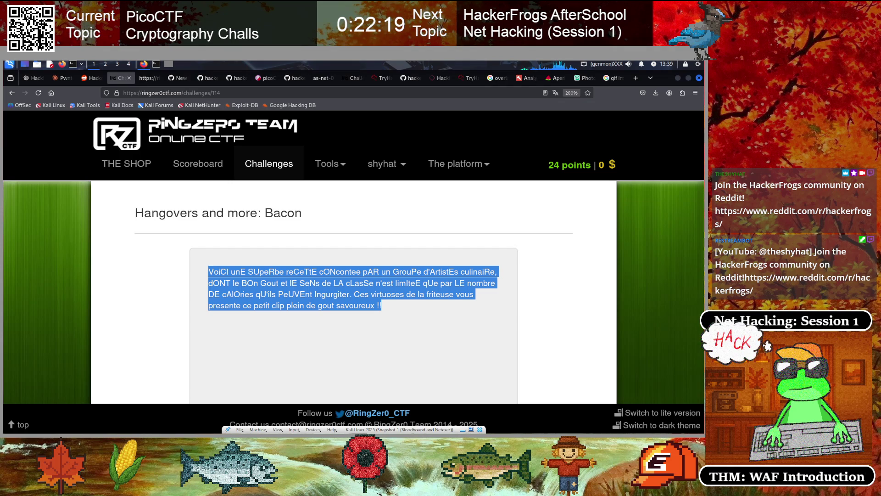
left_click(165, 295)
scroll(178, 296, "down", 3)
scroll(179, 291, "down", 5)
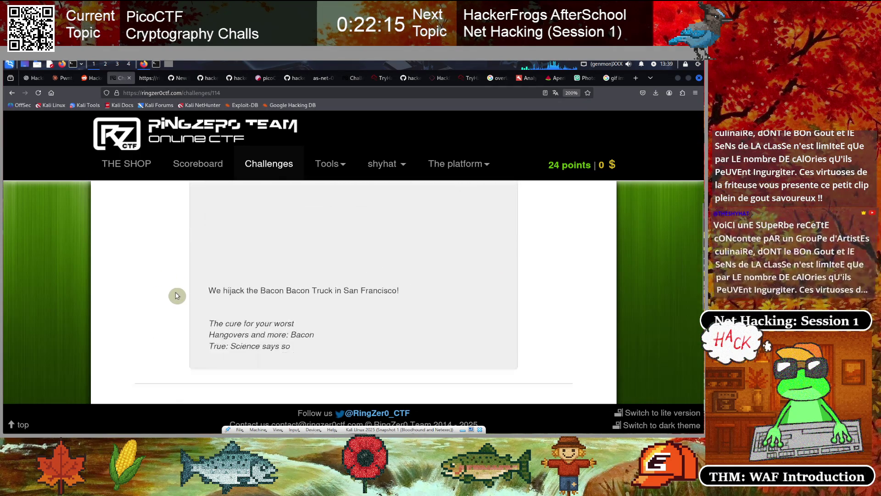
scroll(184, 285, "up", 1)
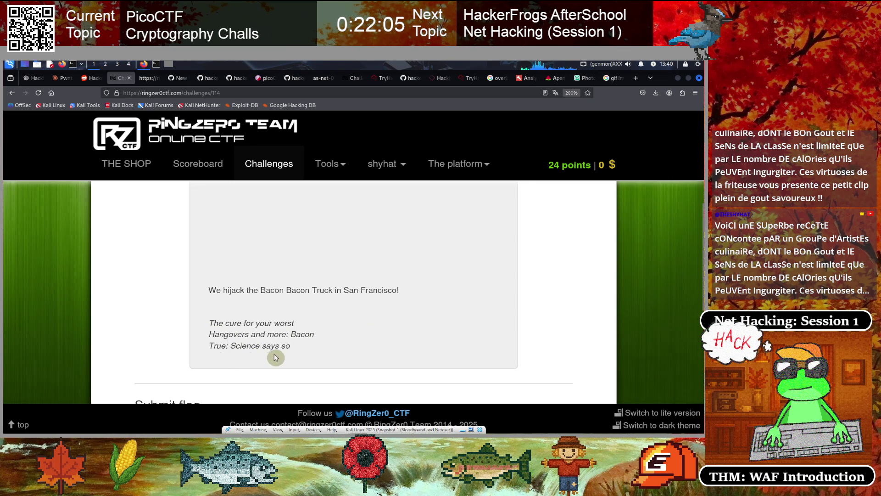
scroll(264, 347, "down", 3)
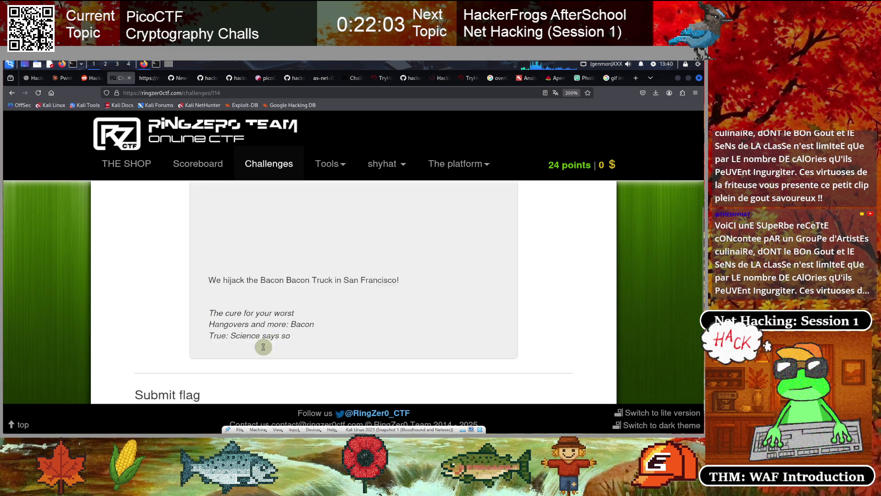
scroll(263, 345, "up", 3)
Replace the Google query with 'bacon cipher' and run the search.
left_click_drag(291, 335, 315, 335)
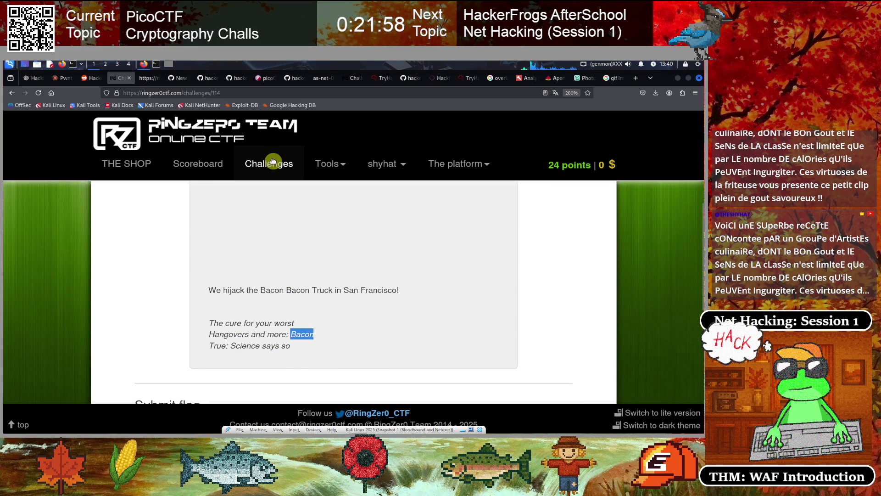
scroll(422, 216, "up", 3)
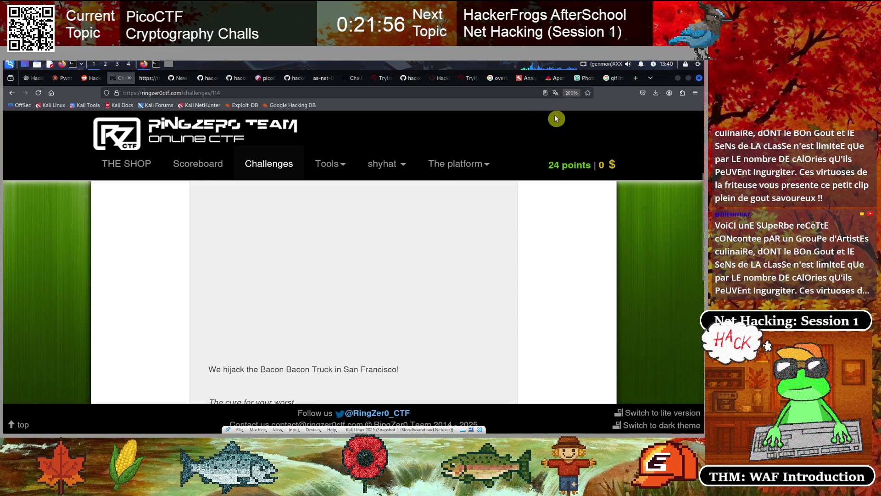
left_click(612, 78)
scroll(362, 235, "up", 5)
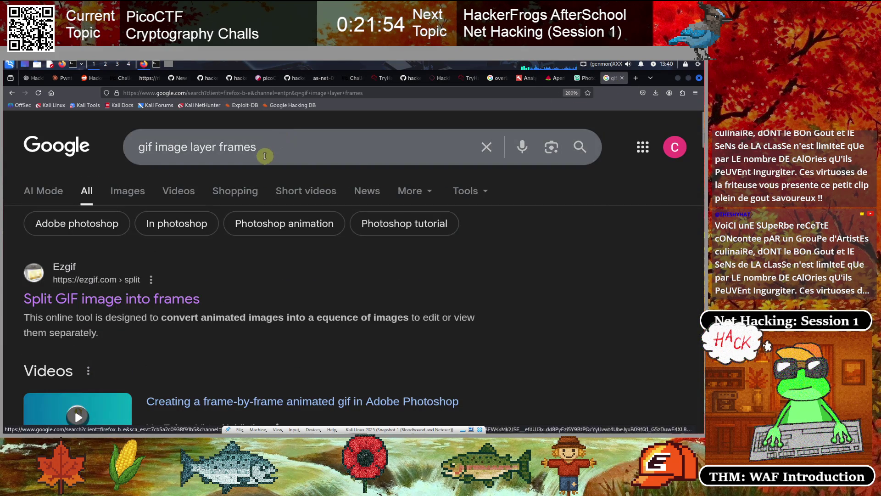
triple_click(264, 157)
type("bascon")
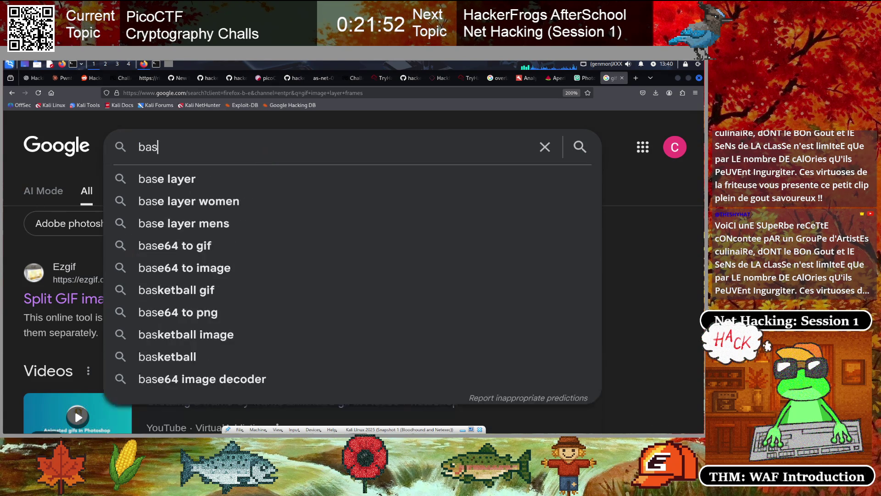
key("BackSpace")
key("BackSpace")
key("BackSpace")
key("BackSpace")
type("con cipher")
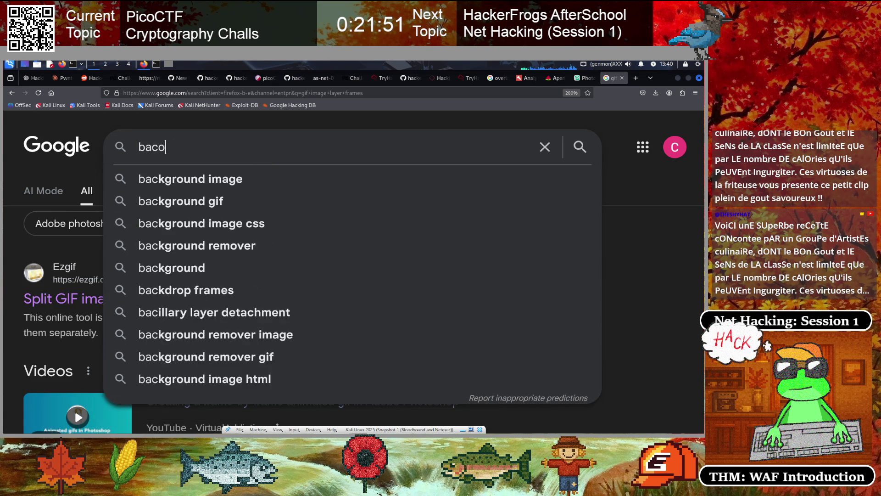
key("Return")
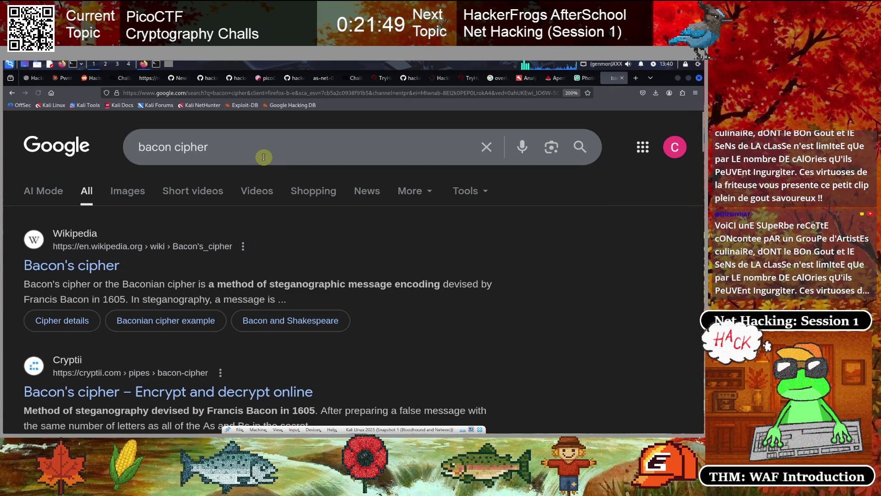
Read the five-letter A/B code table in Wikipedia's Bacon's cipher article.
left_click(85, 266)
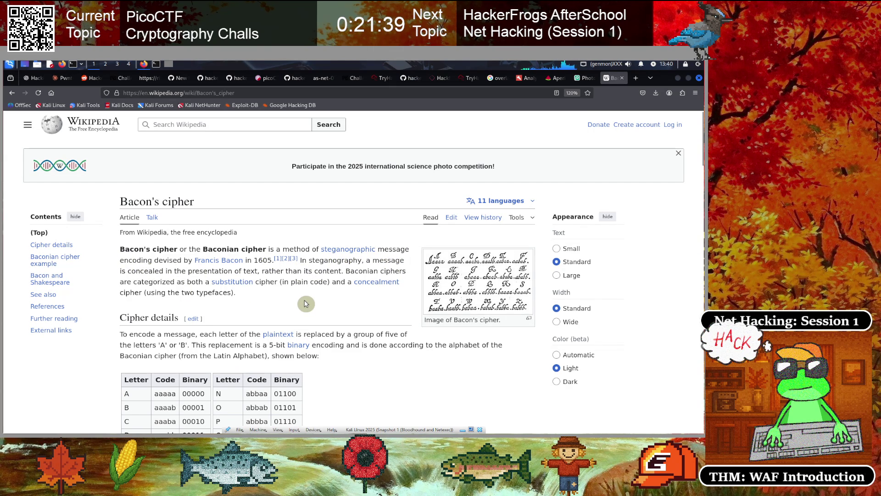
scroll(307, 303, "down", 5)
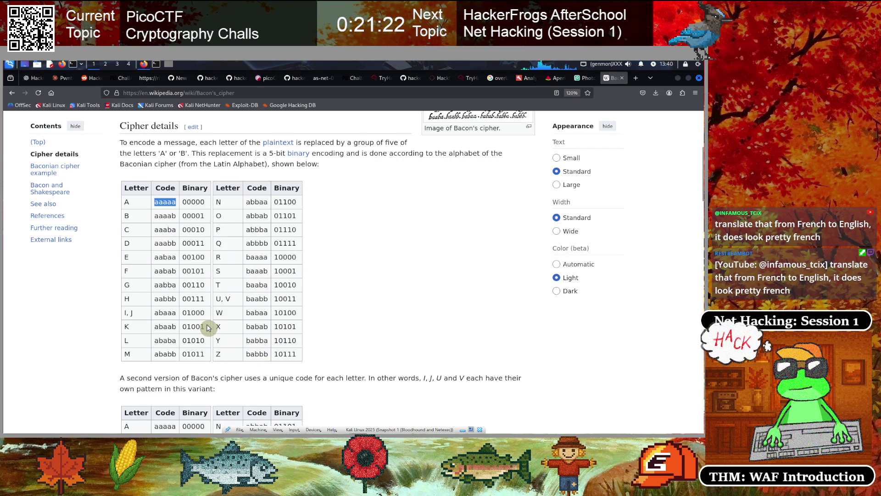
scroll(208, 327, "down", 5)
scroll(208, 327, "down", 2)
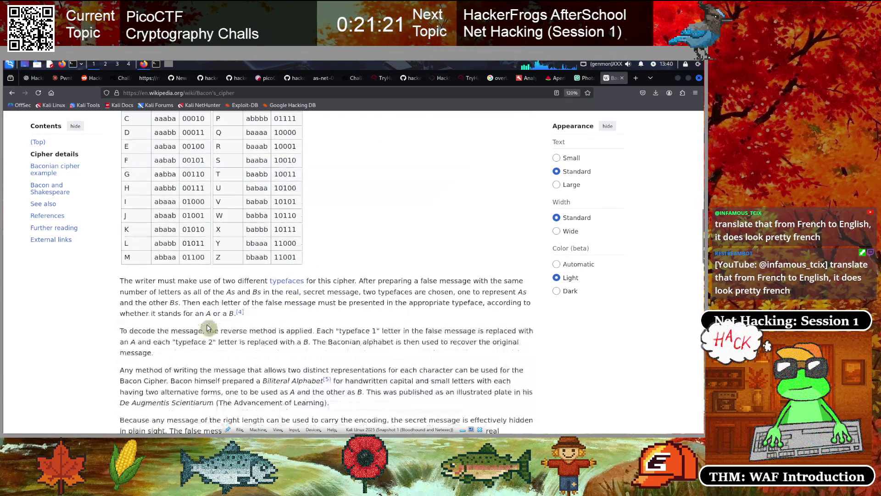
scroll(208, 327, "up", 9)
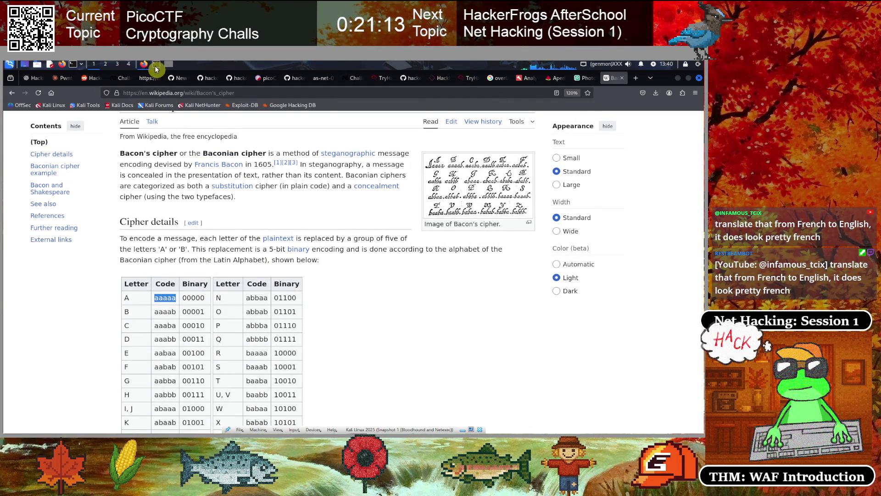
left_click(122, 79)
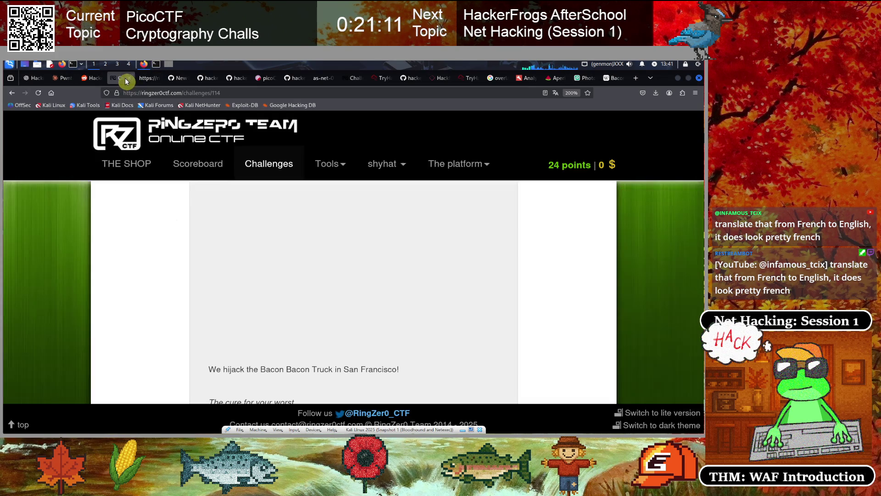
Close the Apple TV page-source tab and return to the Bacon challenge.
left_click(149, 81)
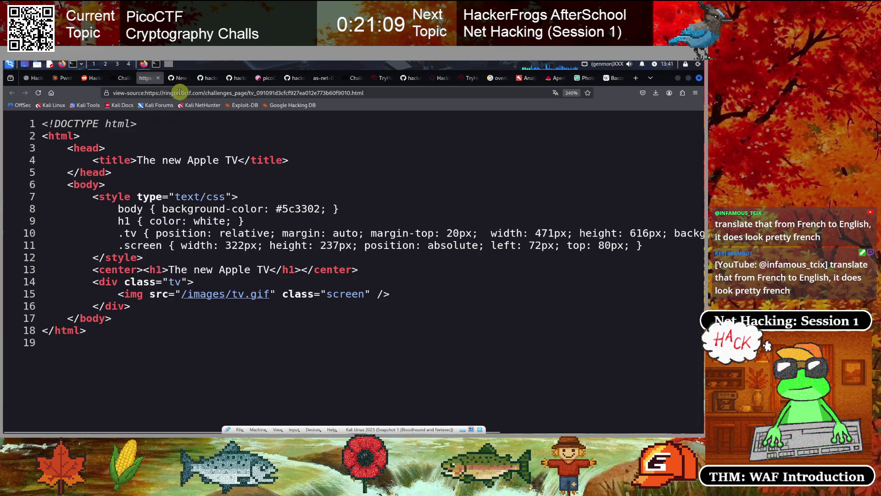
left_click(156, 81)
left_click(114, 77)
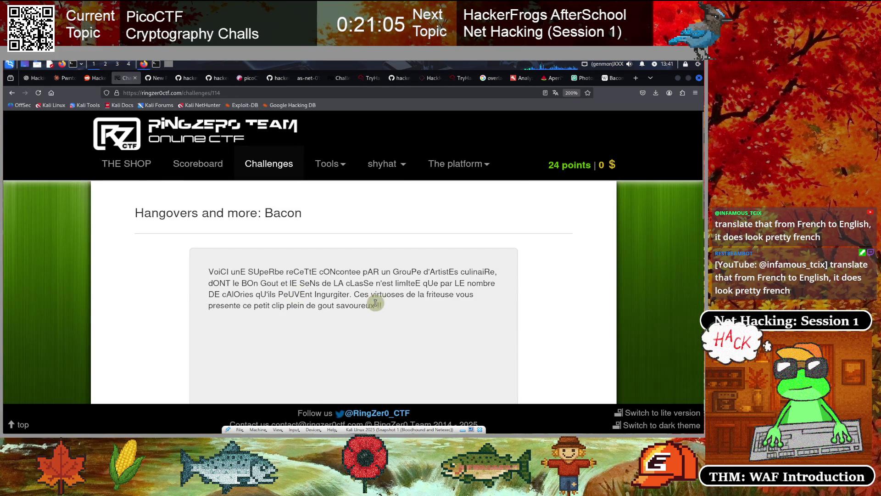
Copy the challenge's French paragraph and bring the Kali terminal forward.
left_click_drag(376, 303, 208, 270)
right_click(260, 280)
left_click(261, 293)
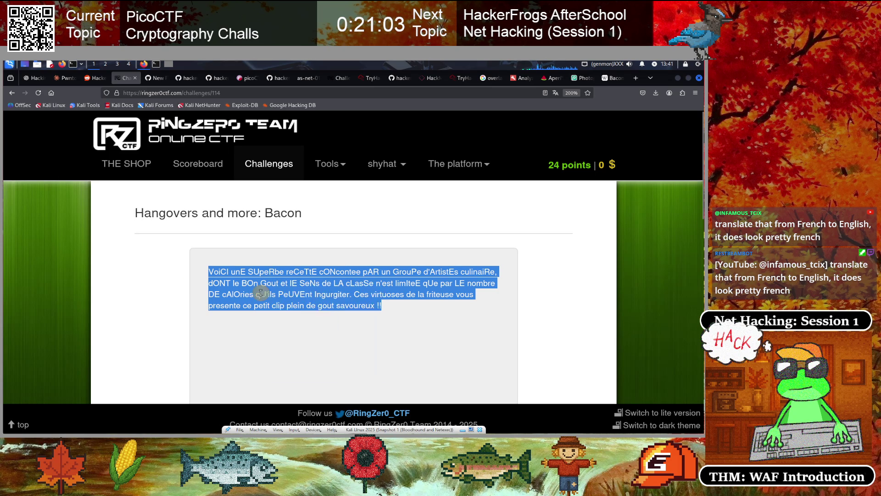
left_click(68, 138)
left_click(156, 64)
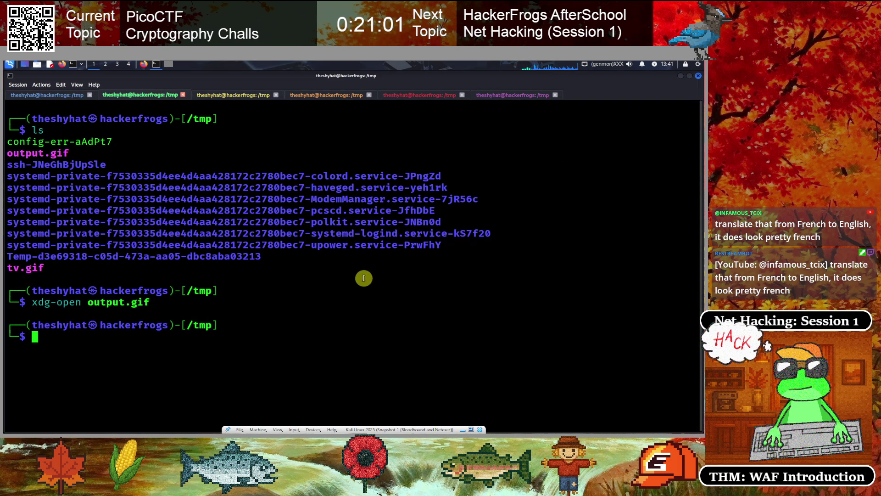
Create a new test.txt in nano and paste the copied French paragraph into it.
type("nano ")
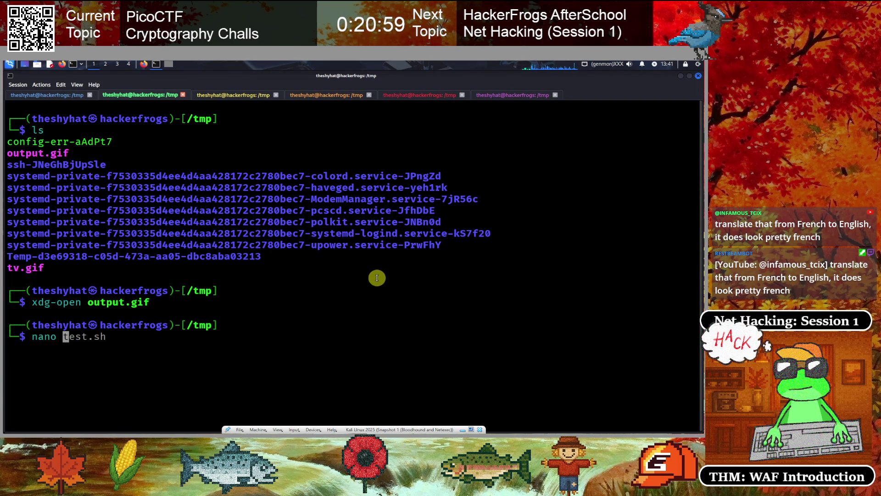
type("test.tx")
key("Return")
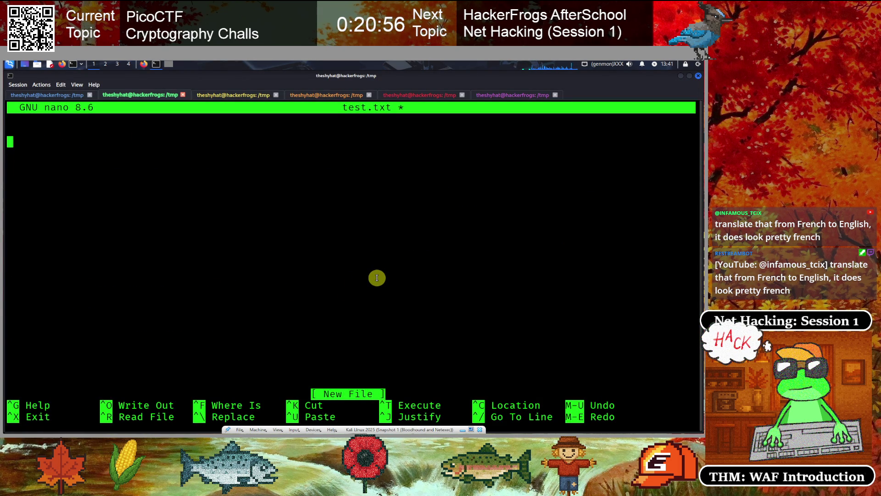
key("ctrl+shift+v")
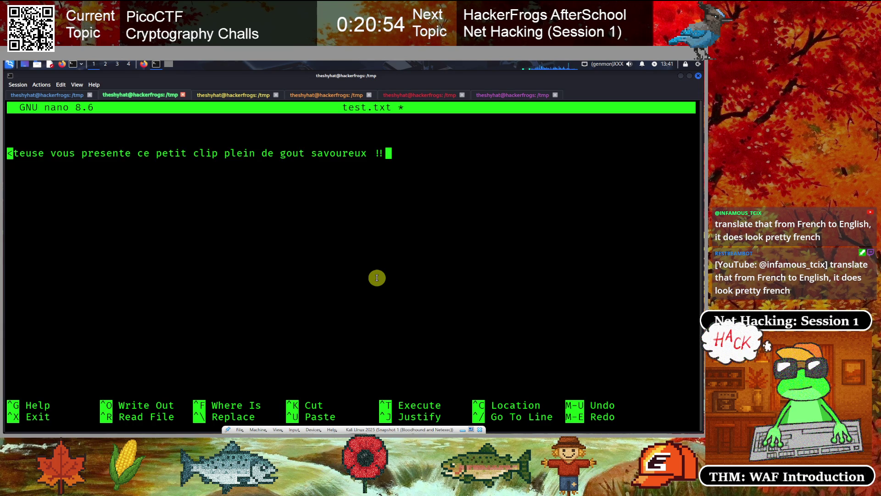
Split the paragraph into six lines after GrouPe, SeNs, DE, virtuoses and plein, then return to Firefox.
key("Home")
key("Right")
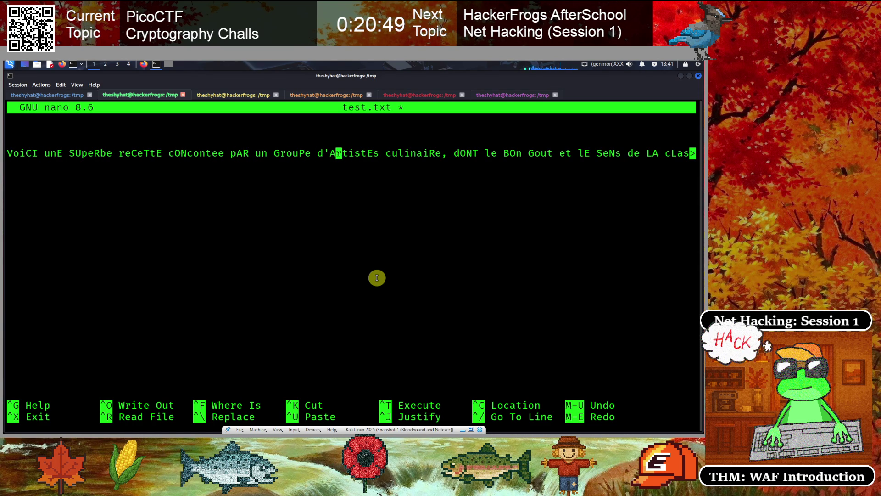
key("Right")
key("Delete")
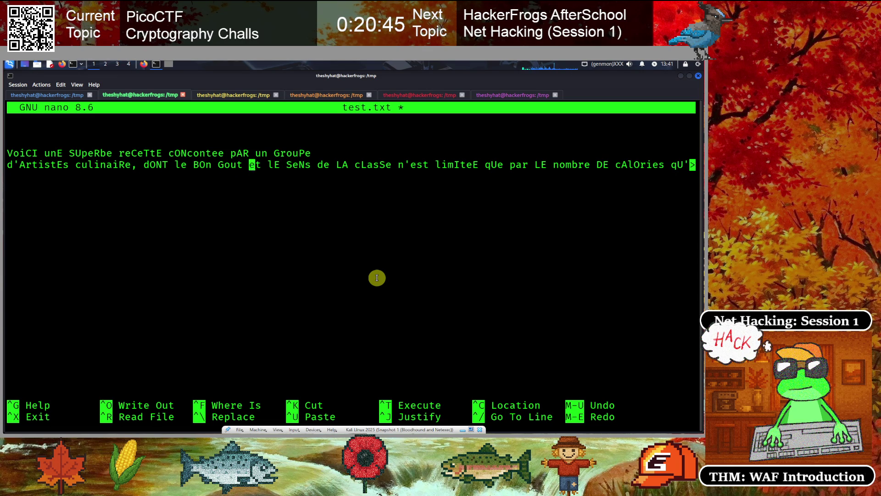
key("Delete")
key("Return")
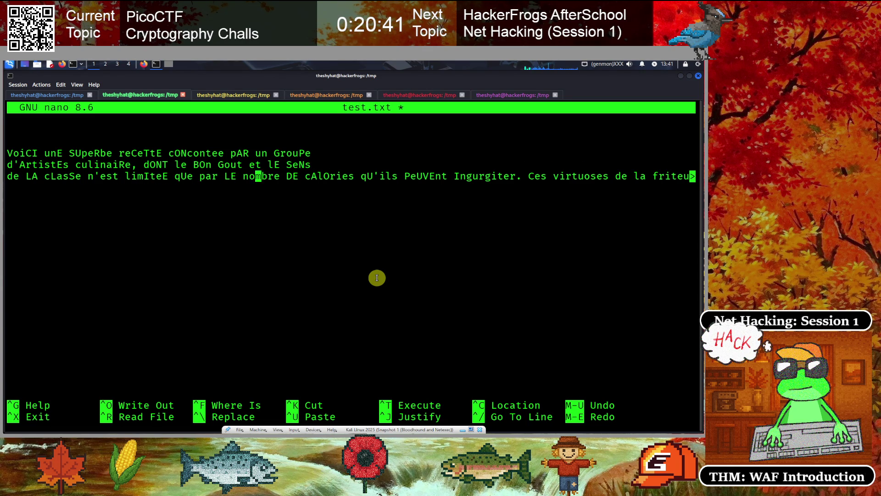
key("Delete")
key("Return")
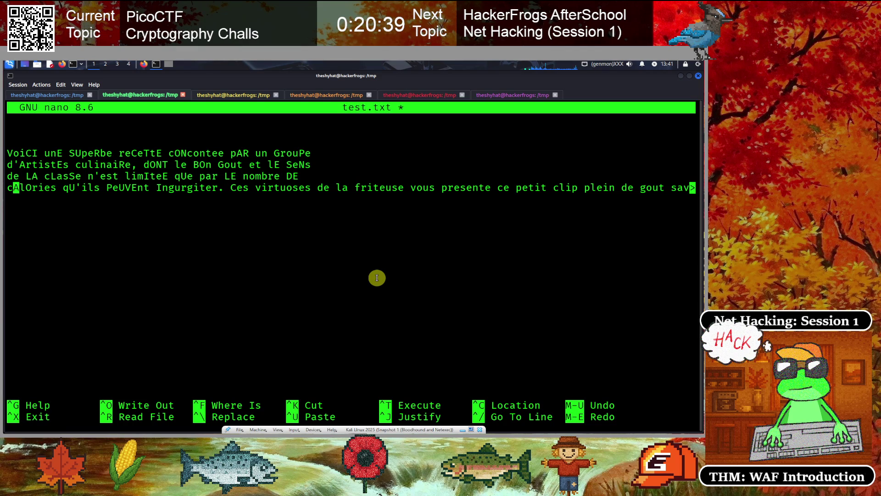
key("Right")
key("Right")
key("Right")
key("Right")
key("Right")
key("Right")
key("Delete")
key("Return")
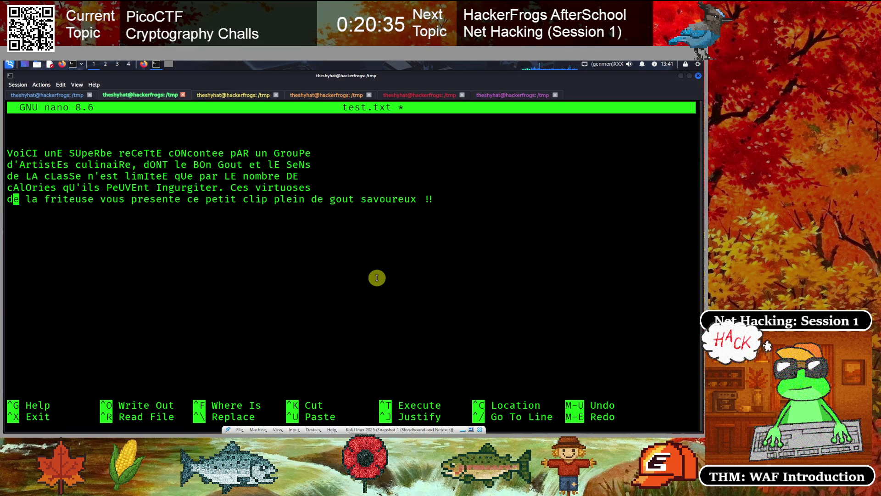
key("Right")
key("Right")
key("Right")
key("Right")
key("Delete")
key("Return")
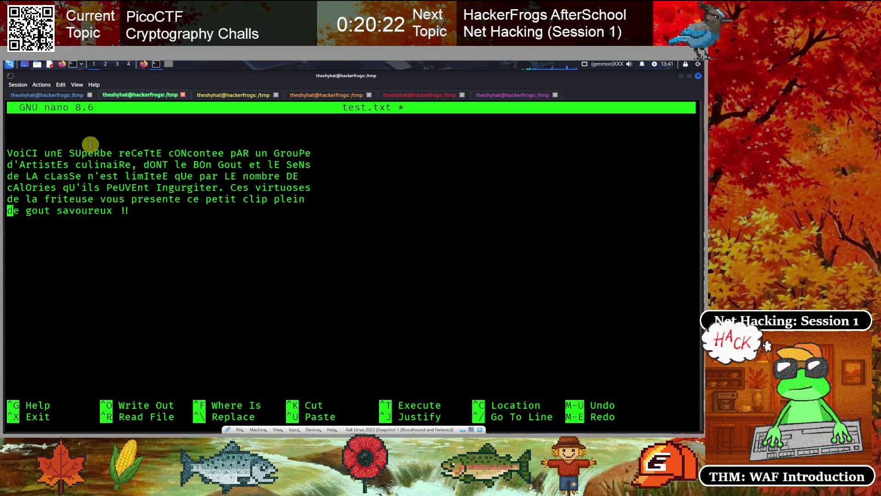
left_click(144, 65)
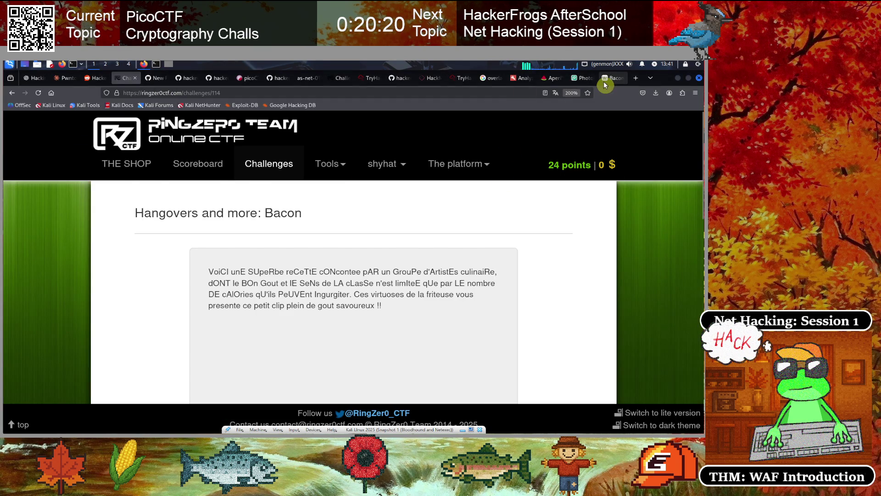
In the Google search tab, go to the address traslate.google.com.
left_click(613, 78)
left_click(583, 83)
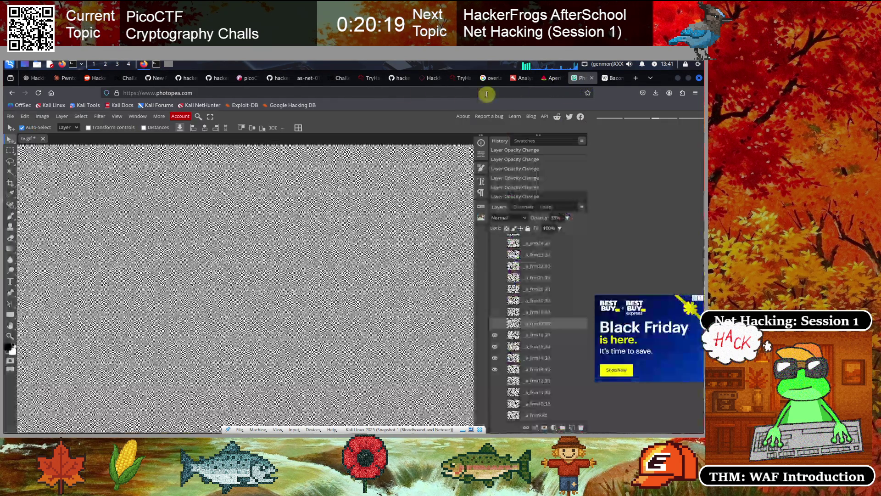
left_click(490, 78)
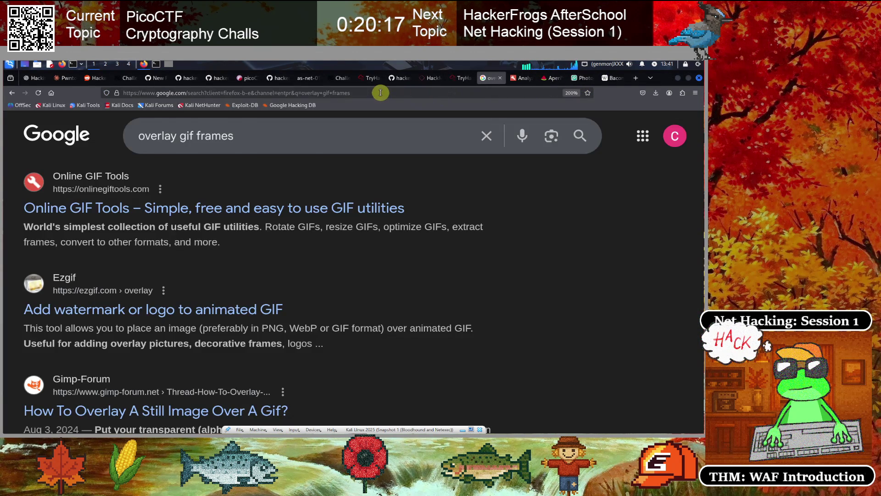
left_click(384, 92)
type("tra")
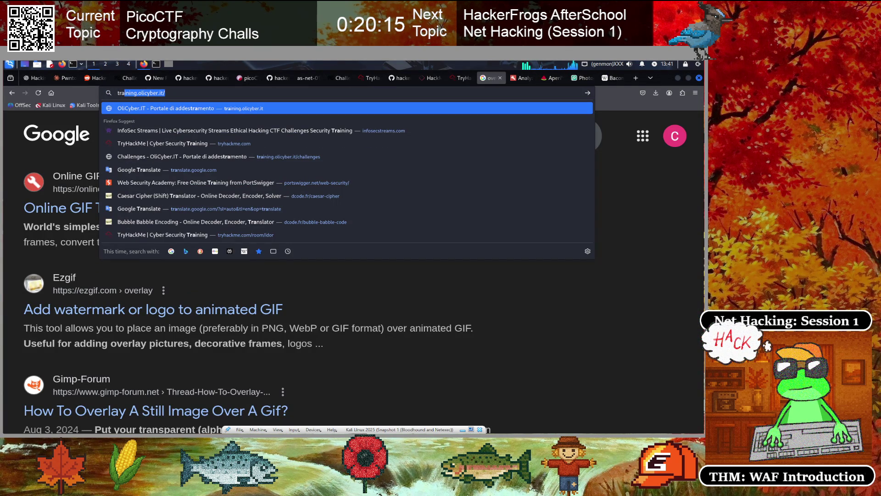
type("slate.google.com")
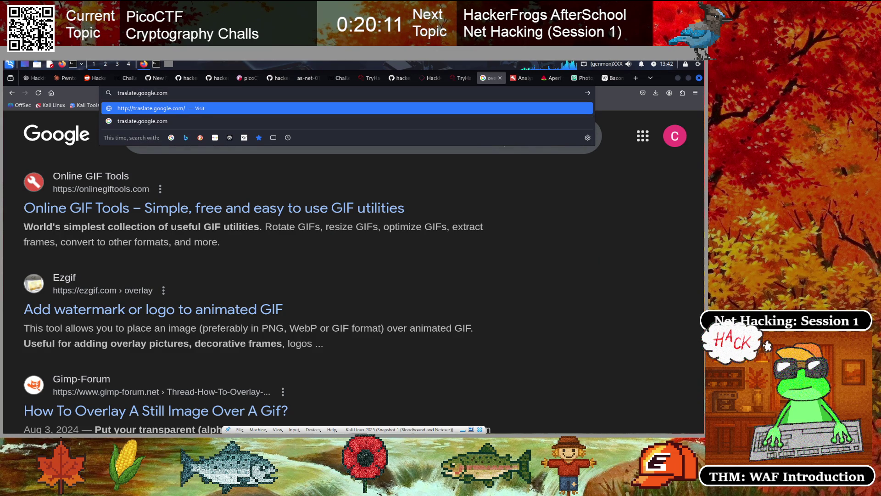
key("Return")
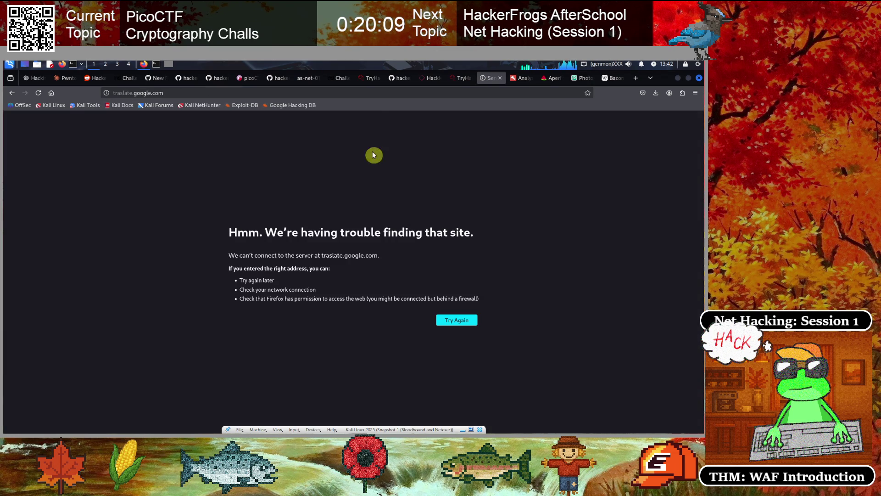
Correct the address to translate.google.com by adding the missing 'n' and reload.
left_click(172, 93)
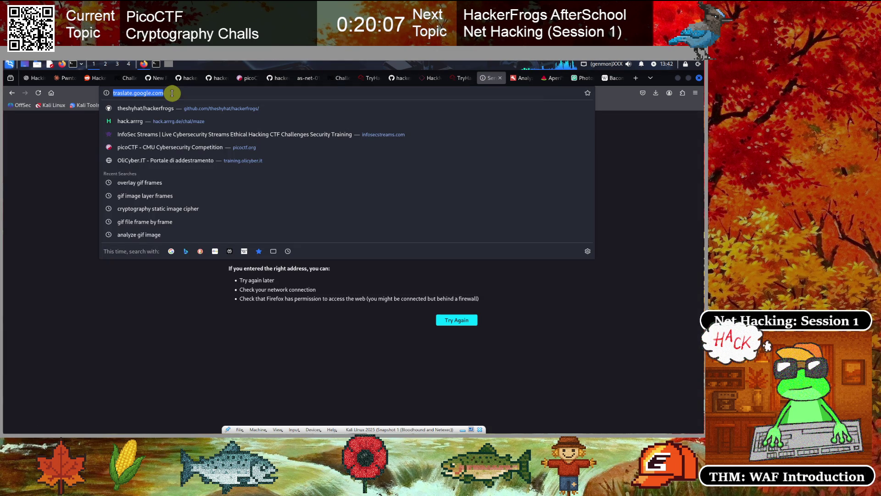
key("Home")
key("Right")
key("Right")
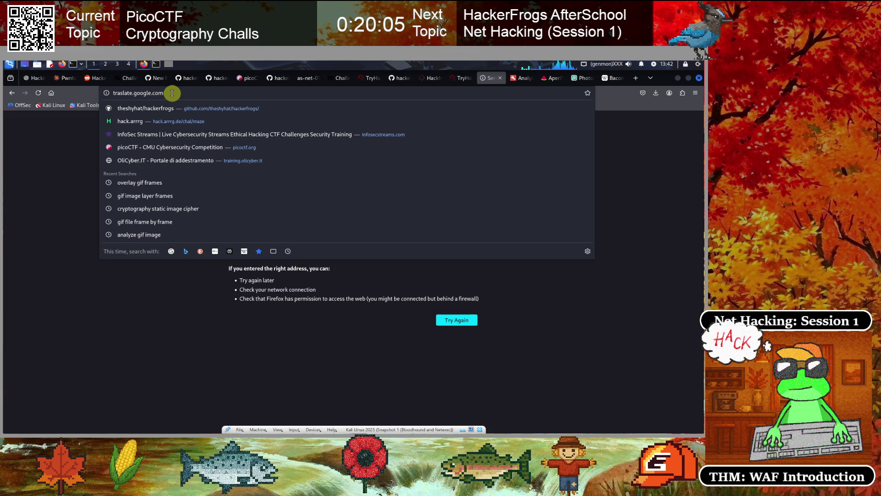
type("n")
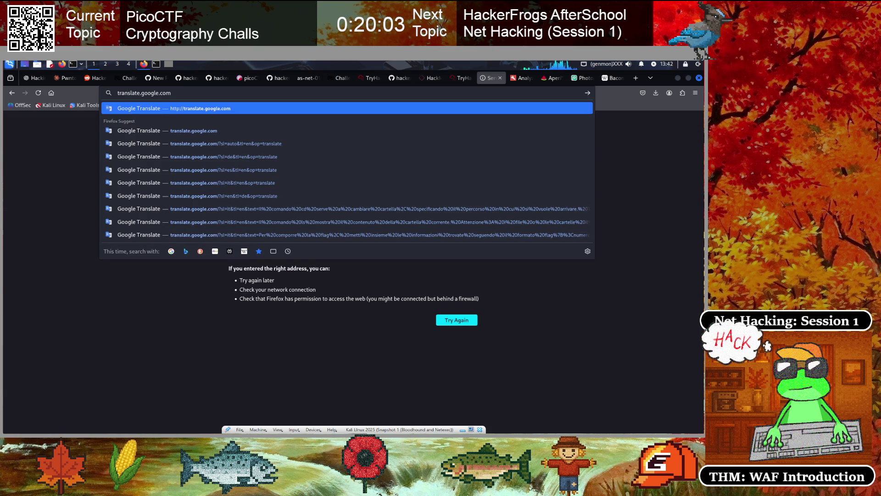
key("Return")
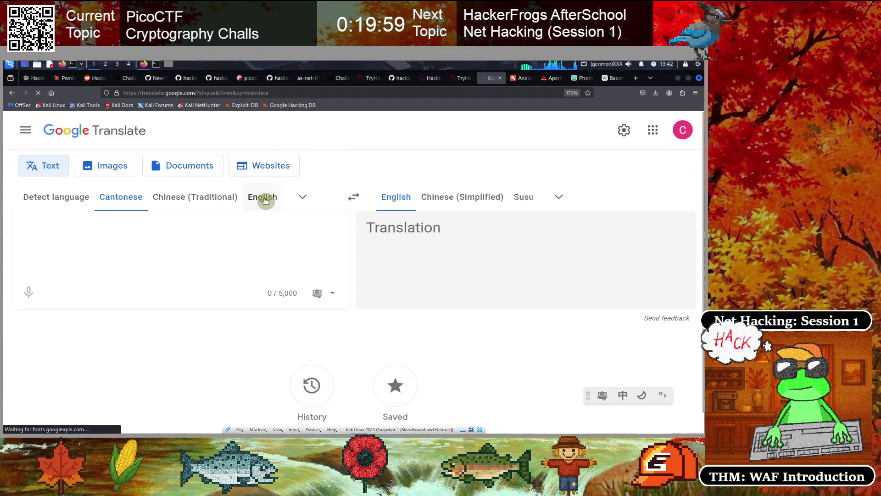
Set Google Translate to translate French into English and paste the French paragraph.
left_click(261, 198)
left_click(582, 197)
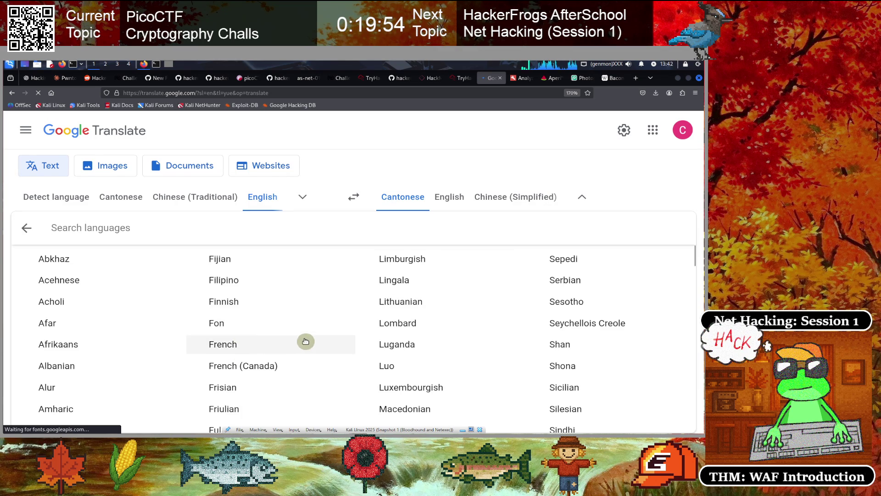
left_click(236, 345)
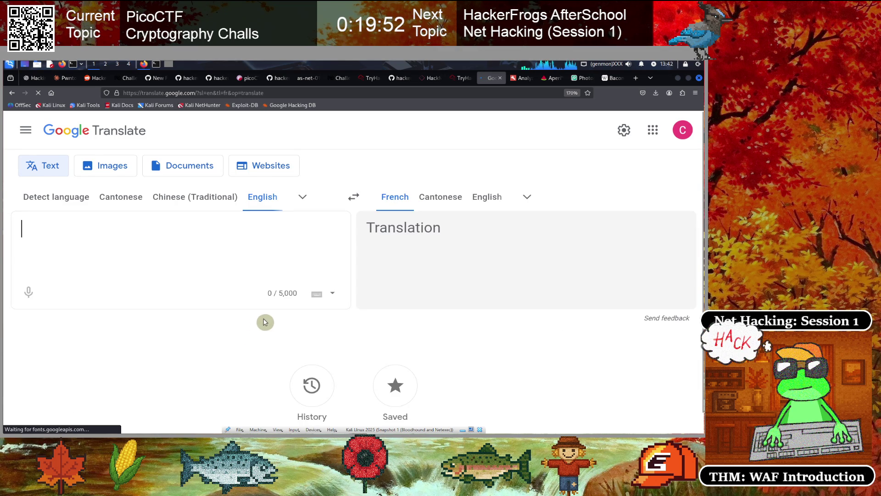
left_click(353, 196)
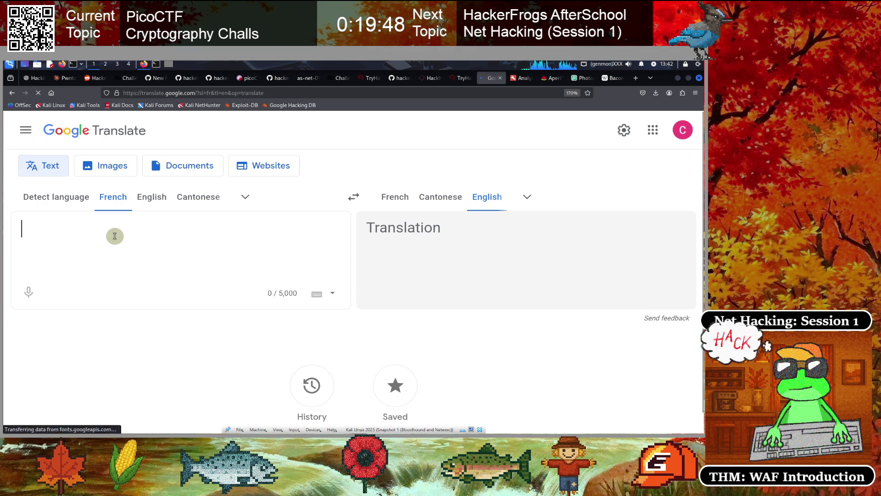
type("VoiCI unE SUpeRbe reCeTtE cONcontee pAR un GrouPe d'ArtistEs culinaiRe, dONT le BOn Gout et lE SeNs de LA cLasSe n'est limIteE qUe par LE nombre DE cAlOries qU'ils PeUVEnt Ingurgiter. Ces virtuoses de la friteuse vous presente ce petit clip plein de gout savoureux !!")
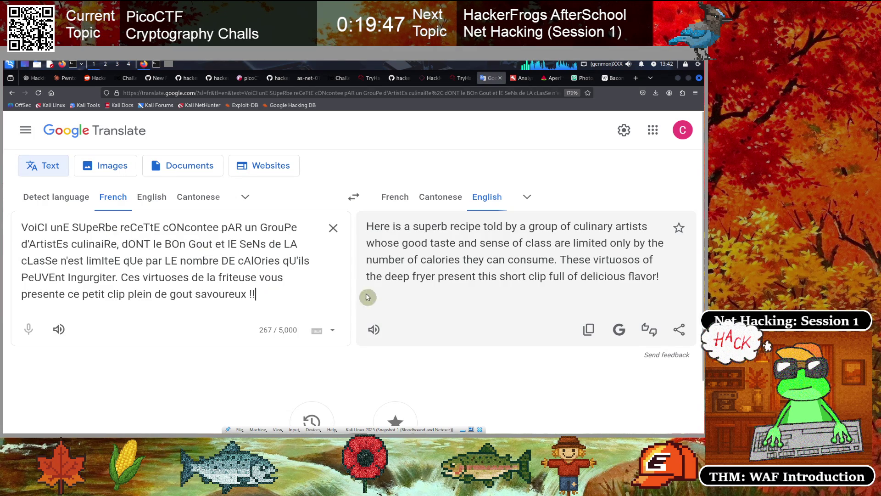
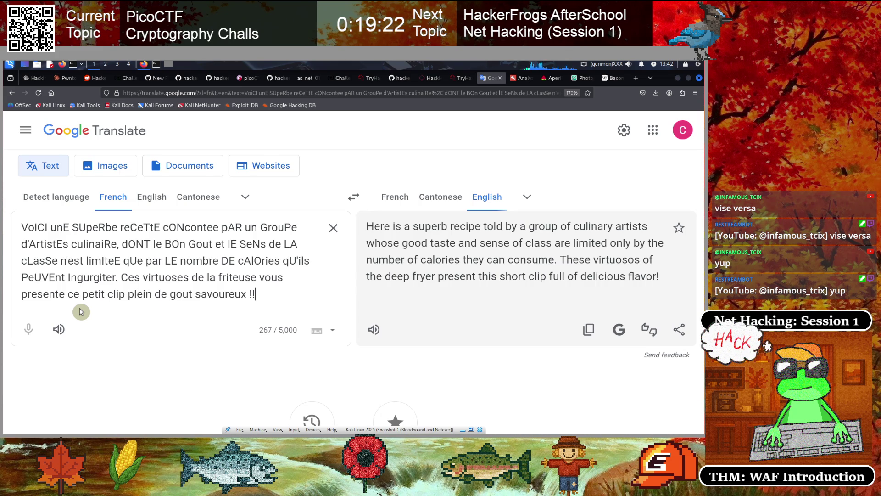
Switch from Google Translate to the terminal session showing test.txt in nano.
left_click(155, 64)
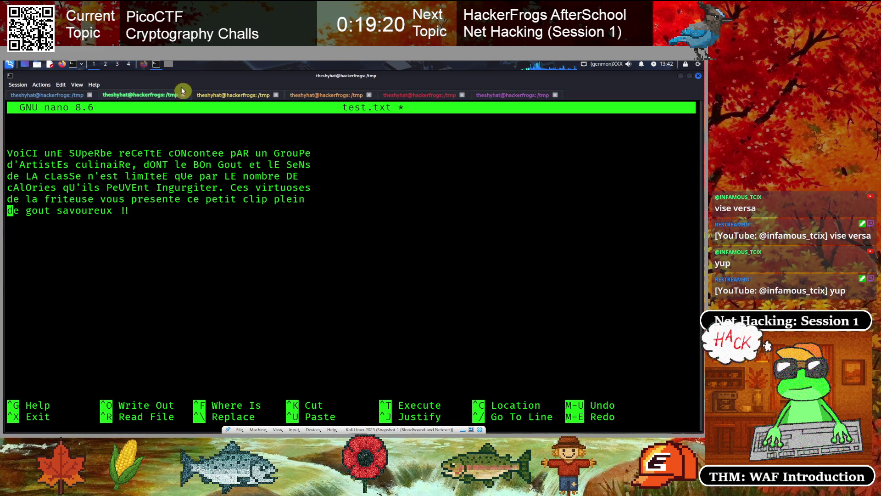
left_click(59, 97)
Clear the screen and paste the French cover text into a recalled echo '' command ending in a pipe.
key("ctrl+l")
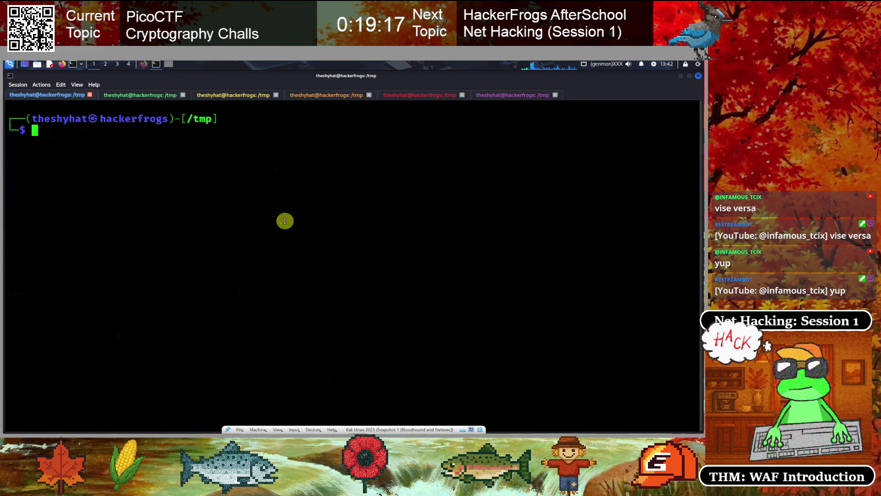
key("Up")
key("Up")
key("Up")
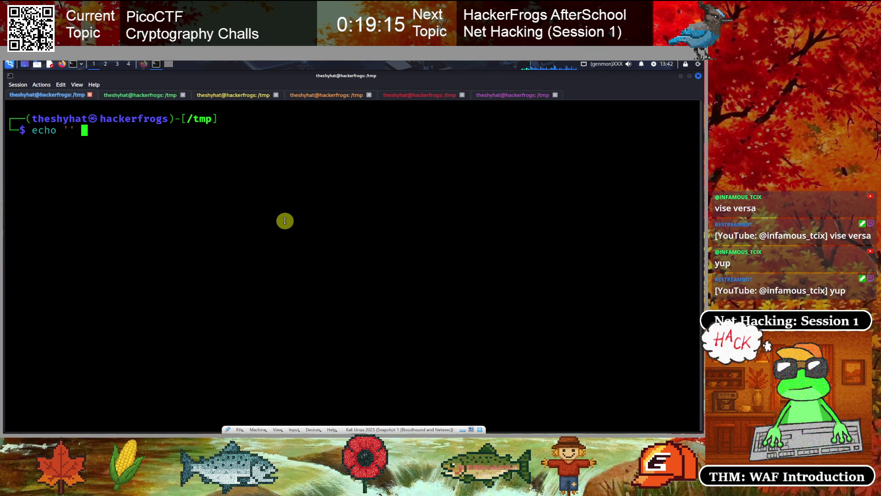
type("|")
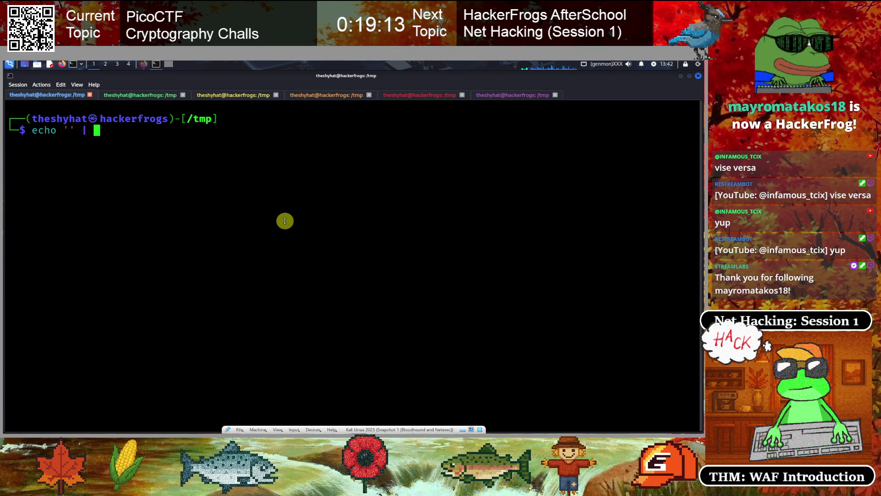
key("Left")
key("Left")
key("Left")
type("VoiCI unE SUpeRbe reCeTtE cONcontee pAR un GrouPe d'ArtistEs culinaiRe, dONT le BOn Gout et lE SeNs de LA cLasSe n'est limIteE qUe par LE nombre DE cAlOries qU'ils PeUVEnt Ingurgiter. Ces virtuoses de la friteuse vous presente ce petit clip plein de gout savoureux !!")
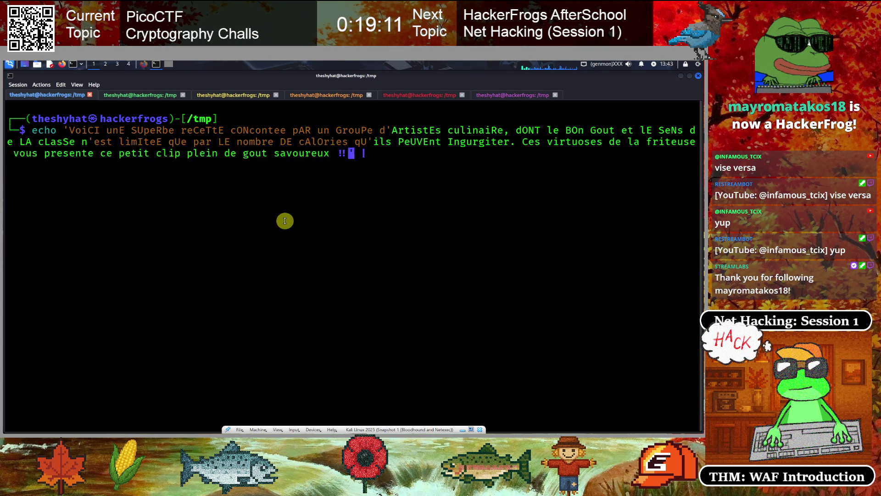
Remove the apostrophes in d'Artistes, n'est and qU'ils from the echo command.
key("Home")
key("Right")
key("Delete")
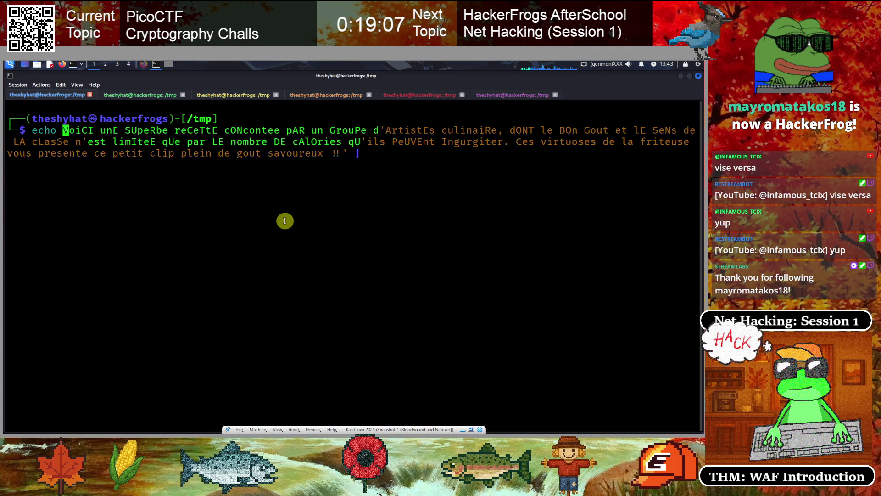
type("'")
key("Right")
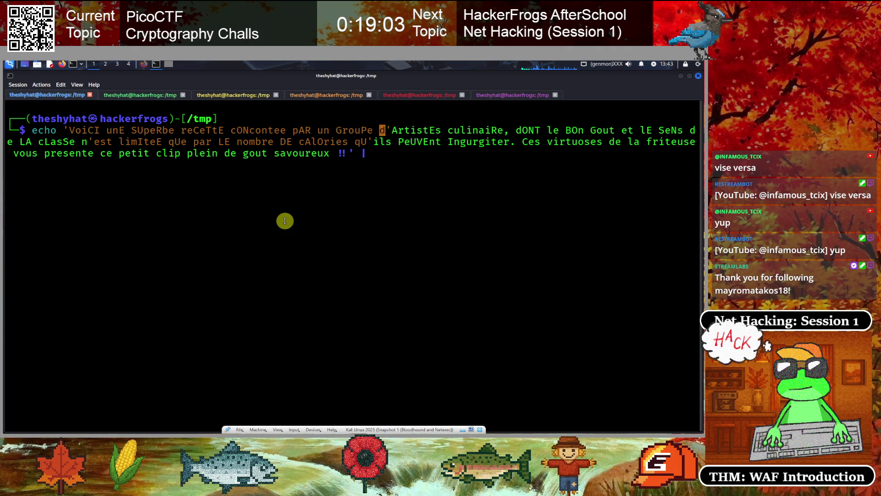
key("Right")
key("Delete")
key("Right")
key("Right")
key("Right")
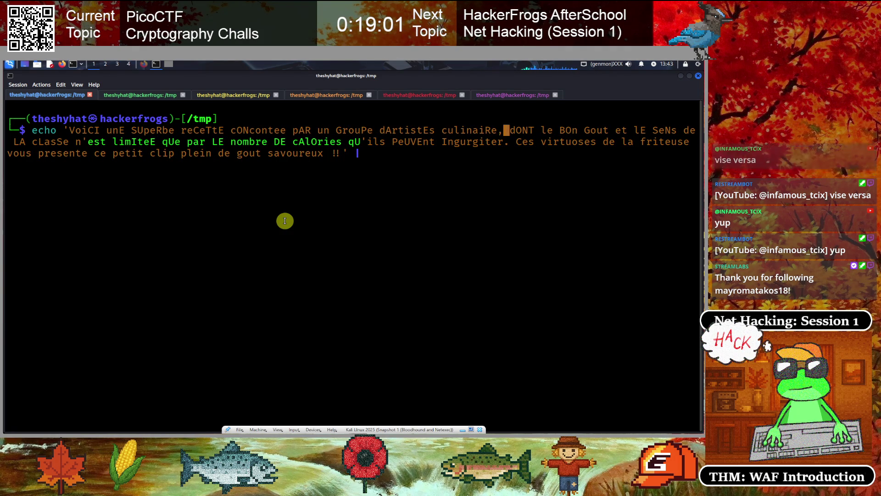
key("Right")
key("Right")
key("Right")
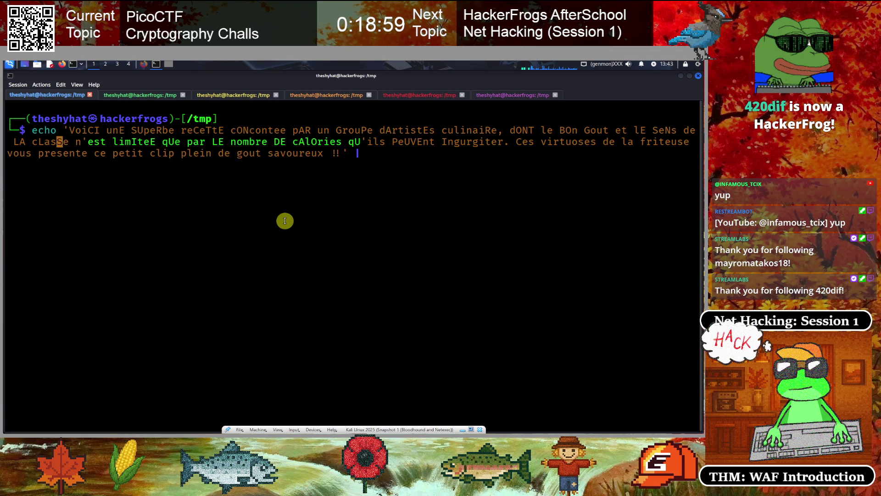
key("Delete")
key("Right")
key("Right")
key("Right")
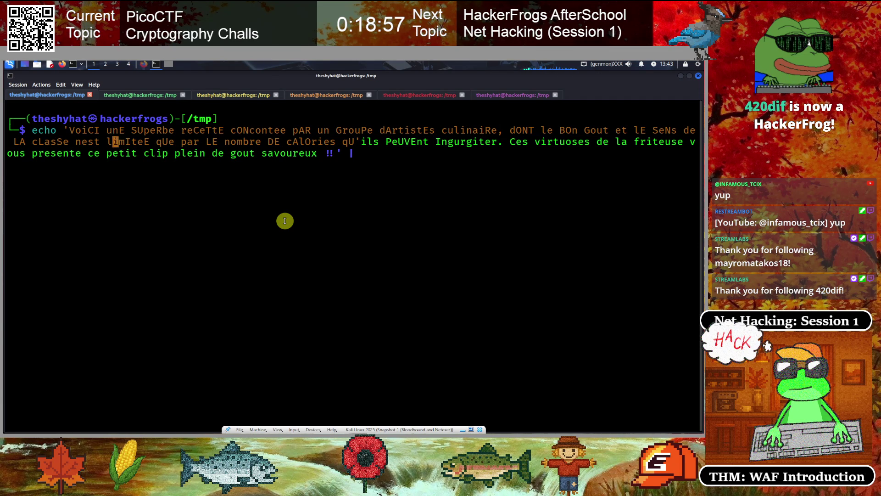
key("Right")
key("Right")
key("Right")
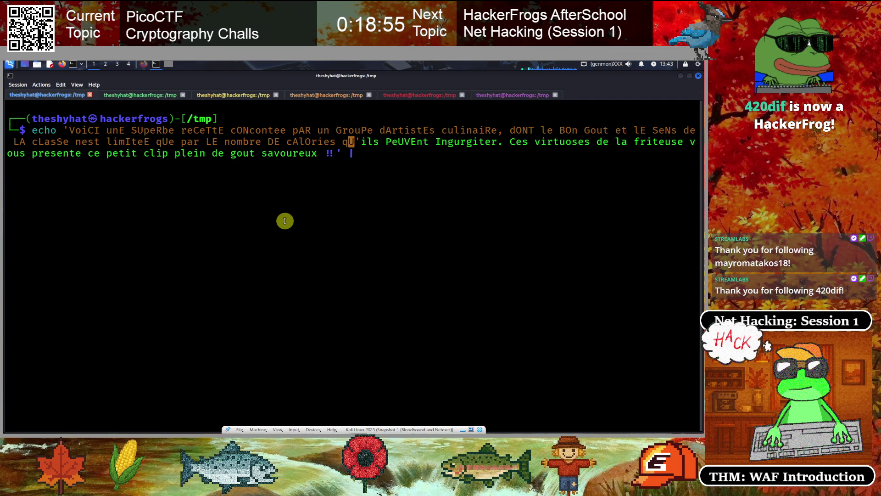
key("Delete")
key("Right")
key("End")
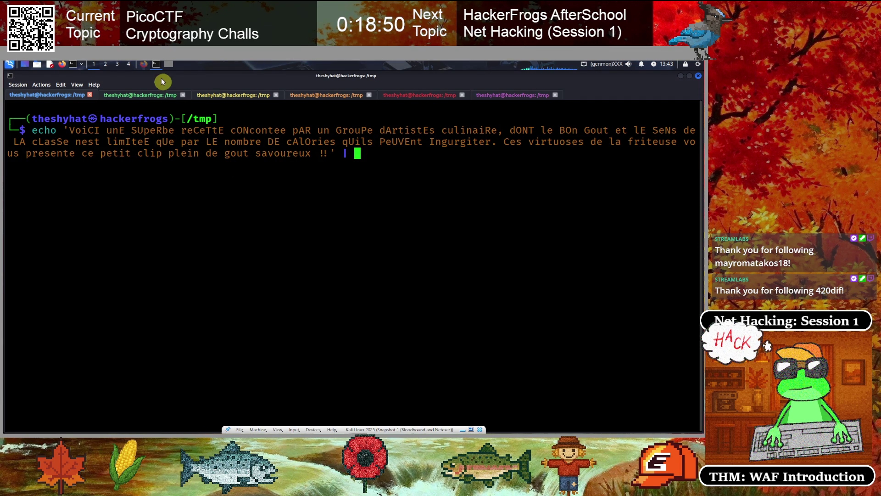
left_click(144, 64)
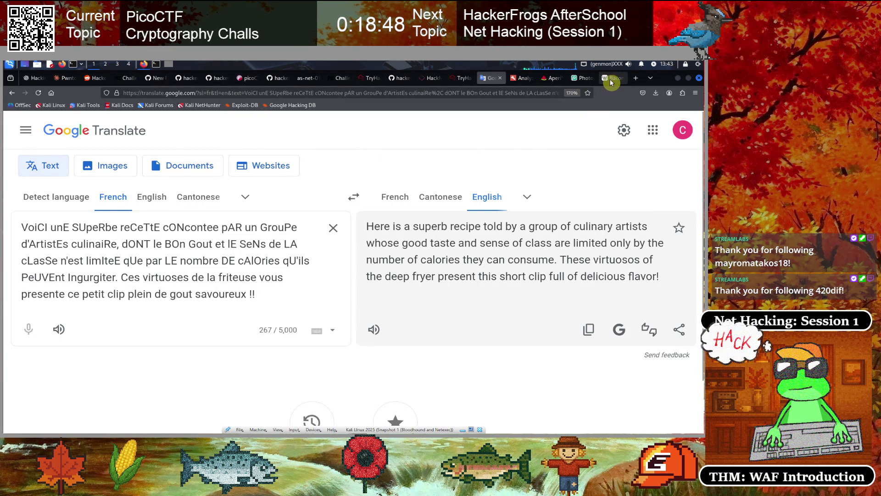
Search Google for 'linux delete lowercase letters', leaving the Photopea page.
left_click(613, 78)
left_click(215, 93)
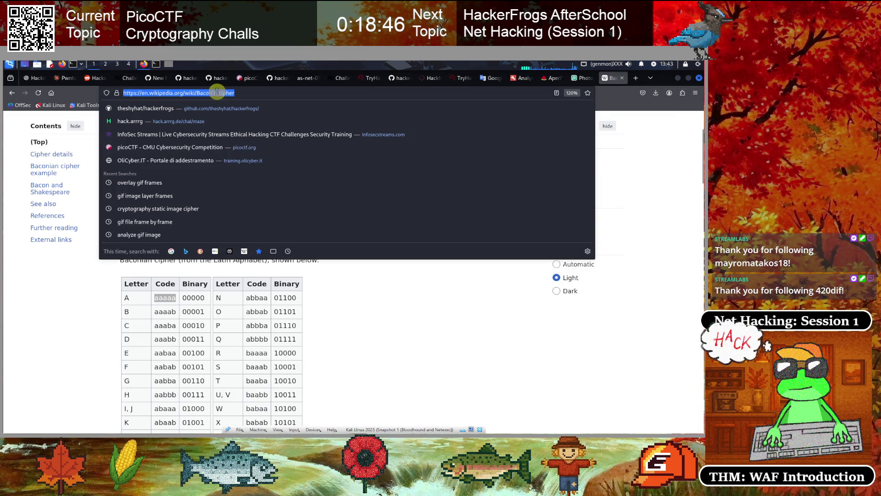
left_click(582, 78)
left_click(440, 94)
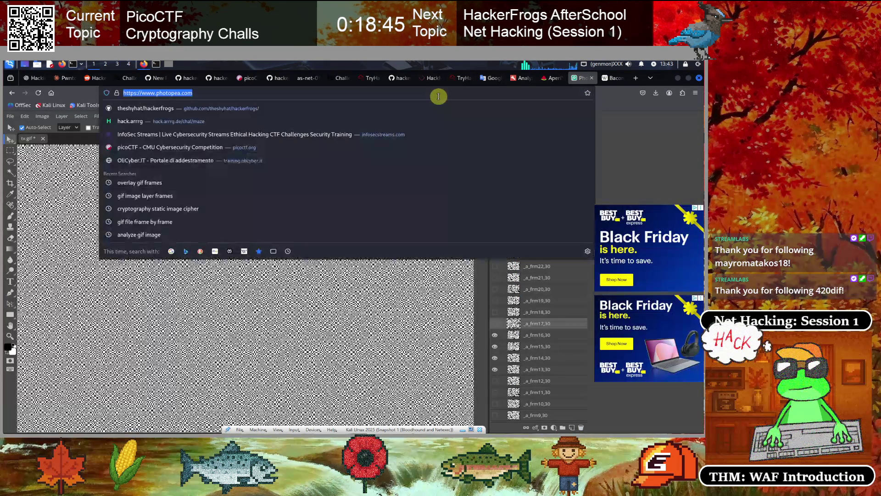
type("linux delete")
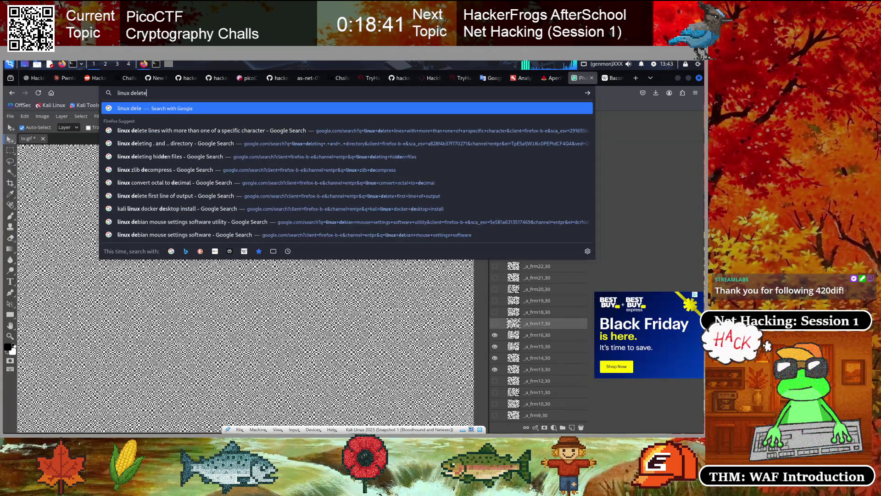
type(" lowercase letters")
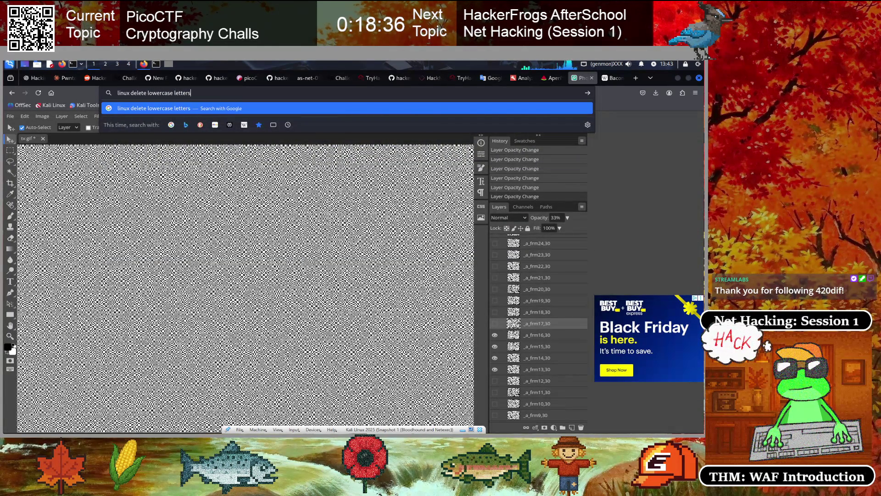
key("Return")
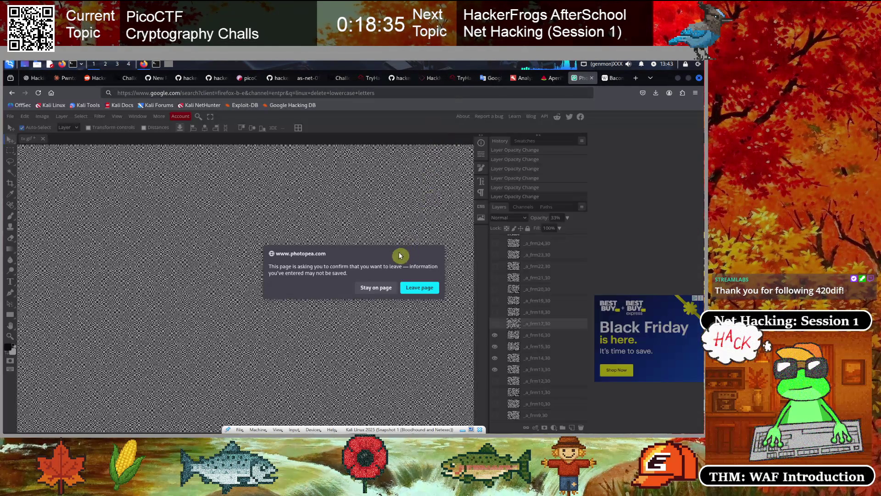
left_click(411, 294)
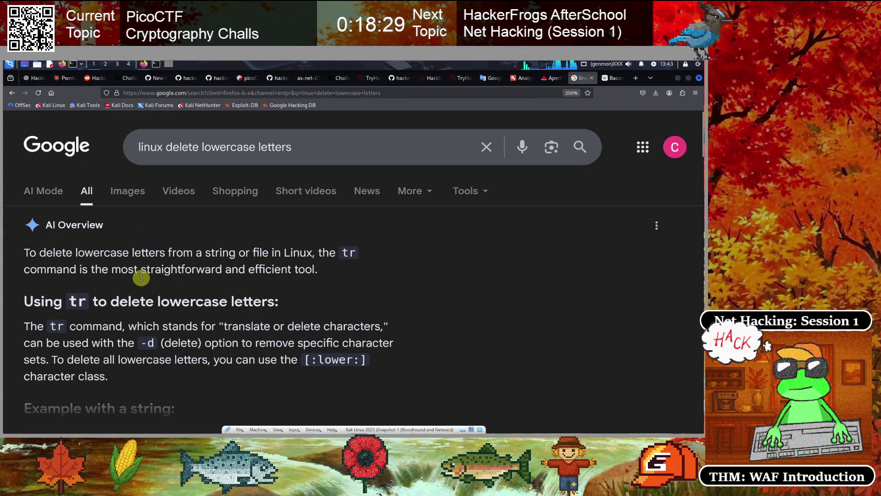
Expand the AI Overview to read the tr -d '[:lower:]' example.
scroll(142, 279, "down", 2)
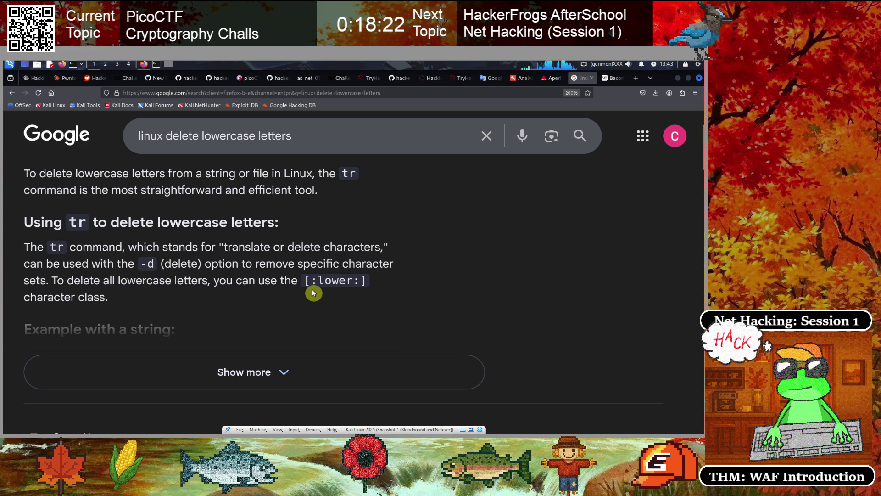
left_click(238, 384)
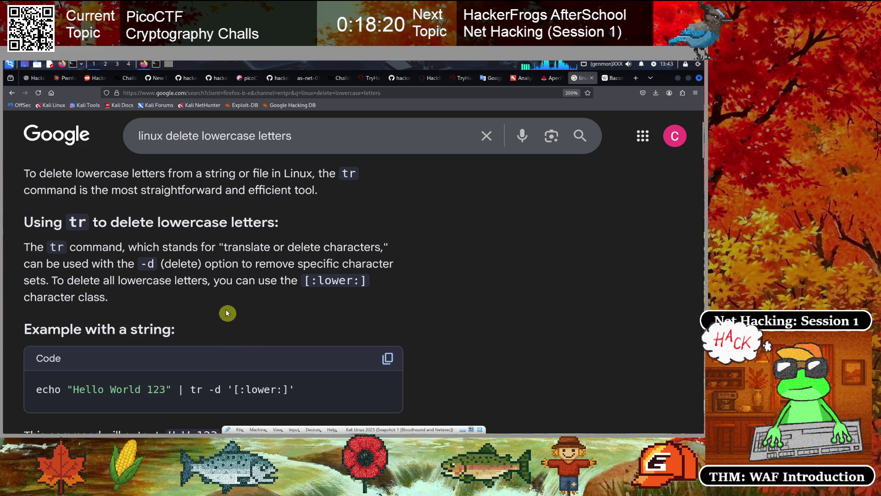
scroll(205, 327, "down", 2)
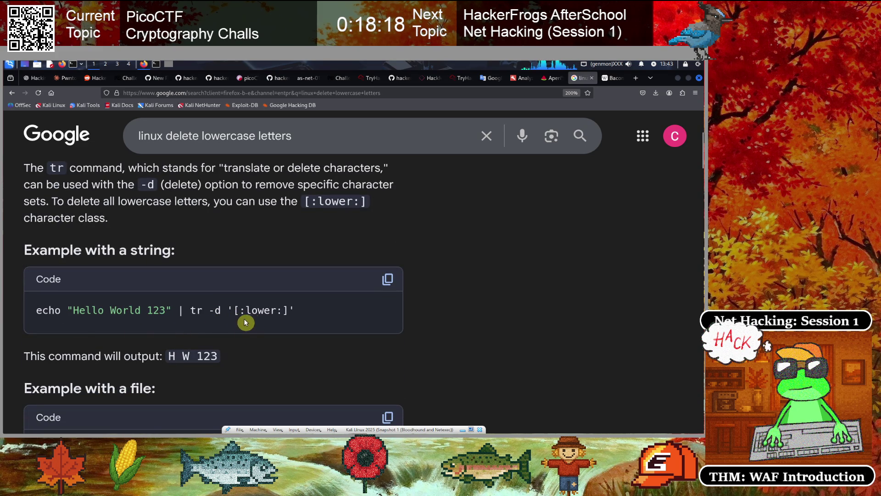
left_click(156, 64)
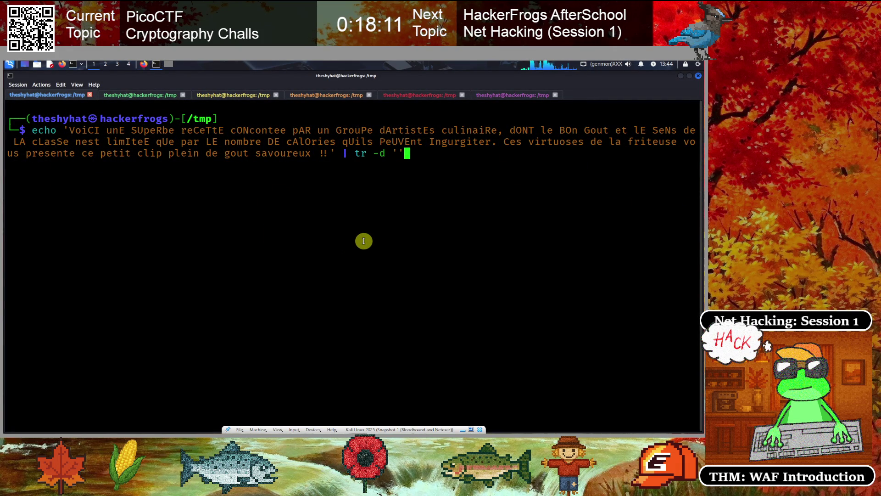
Complete the pipe as tr -d '[:lower:]', run it to print only capitals, and recall it.
type("[]")
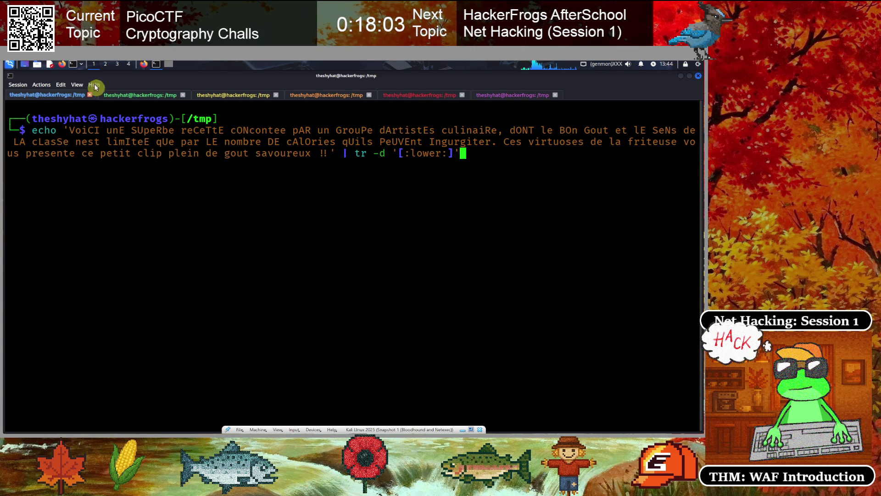
left_click(144, 65)
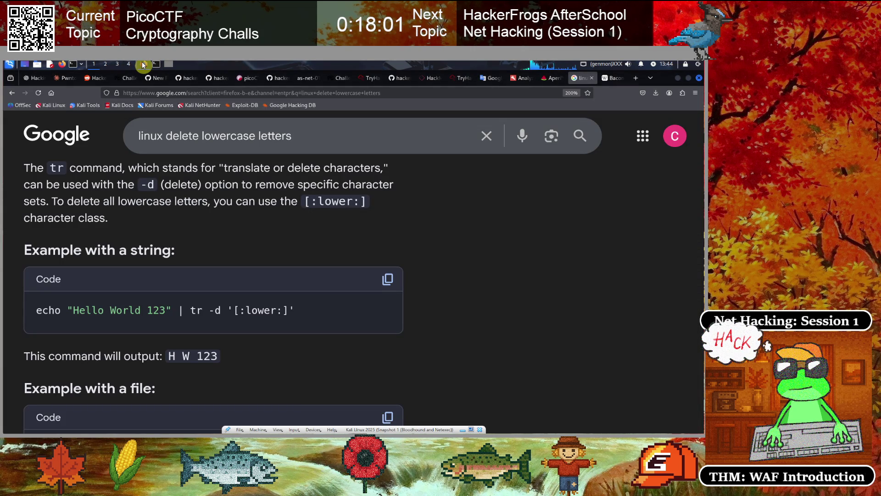
left_click(144, 65)
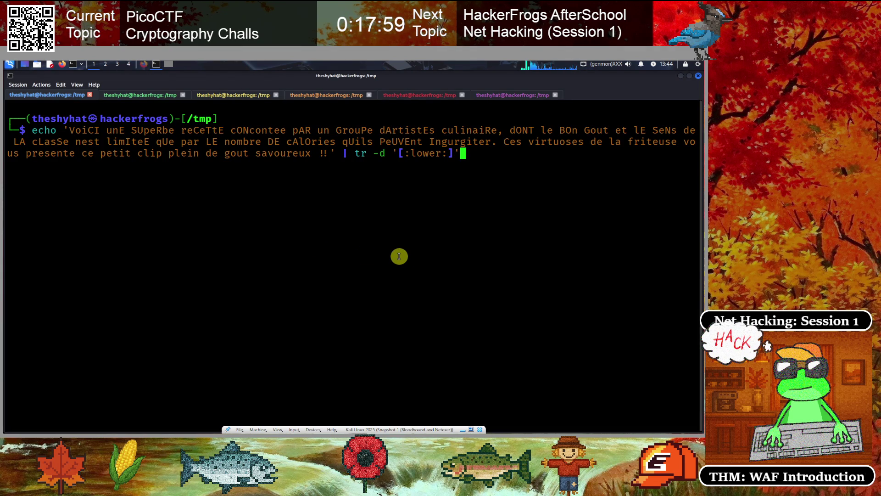
key("Return")
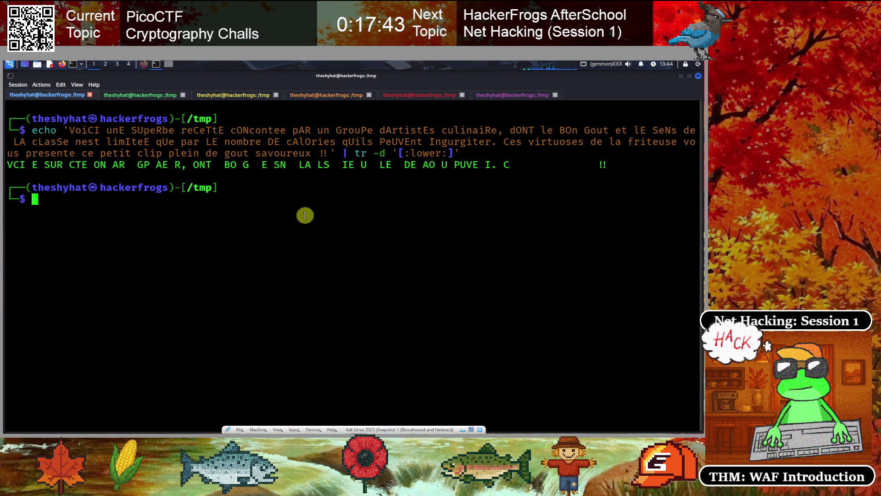
key("Up")
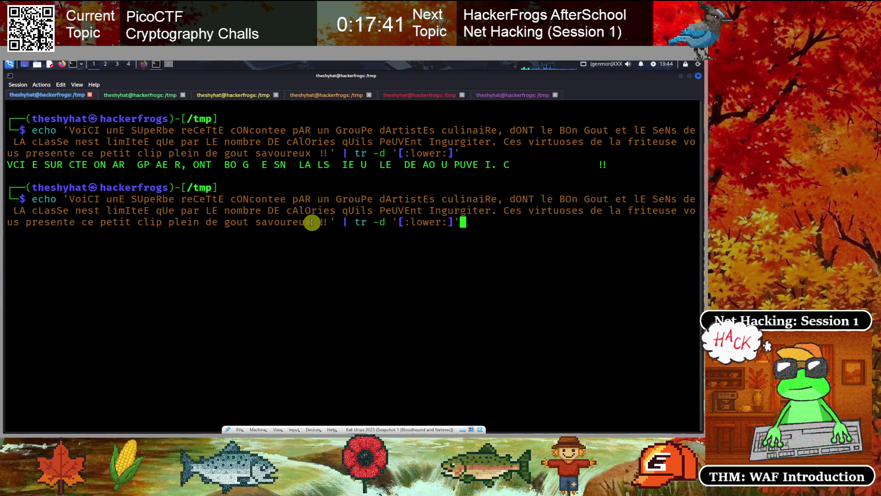
Add a tr -d " " stage to join the capitals, run it, then append another pipe.
type("| tr -d \"")
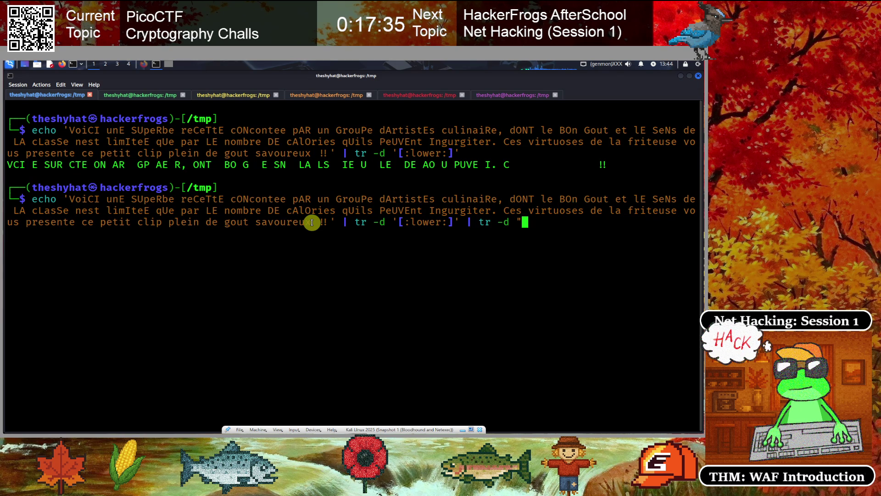
key("Return")
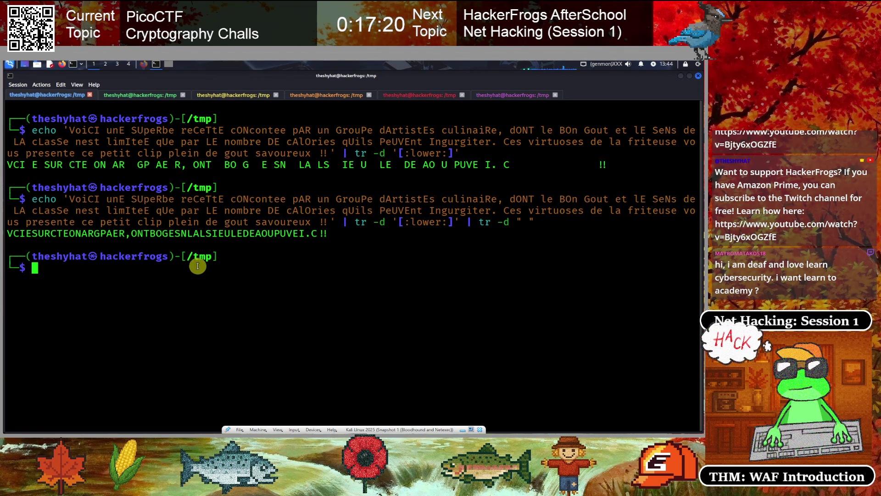
key("Up")
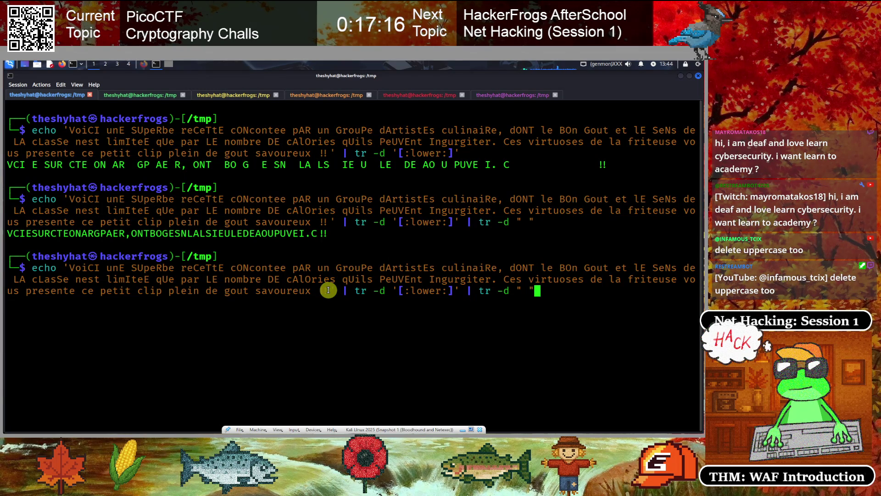
type(" |")
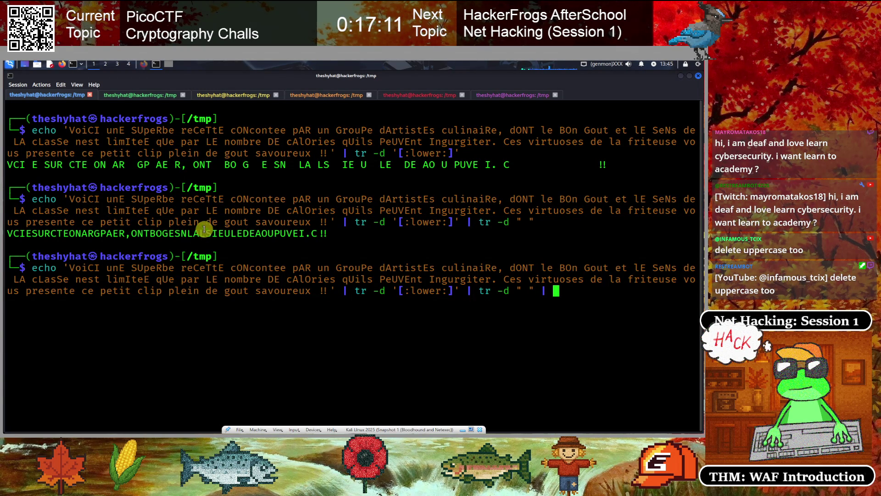
left_click(144, 64)
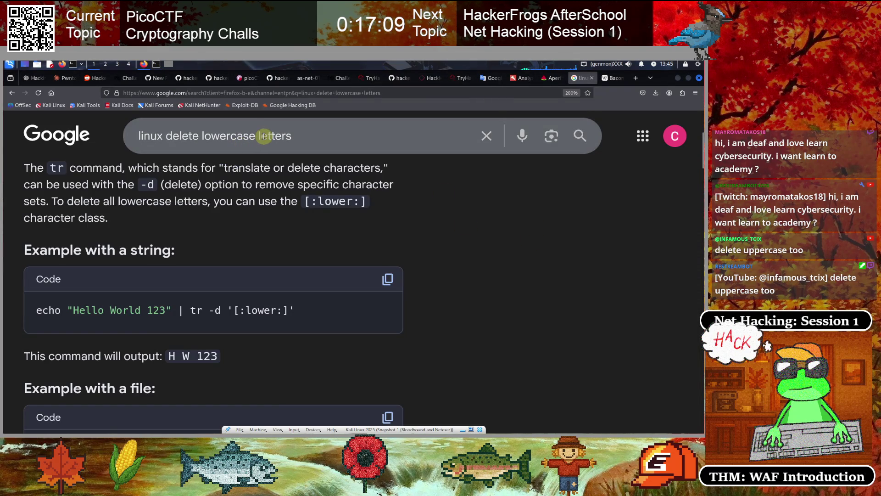
Search Google for 'linux tr special characters' and read the expanded character class list.
left_click(238, 134)
type("linux tr ")
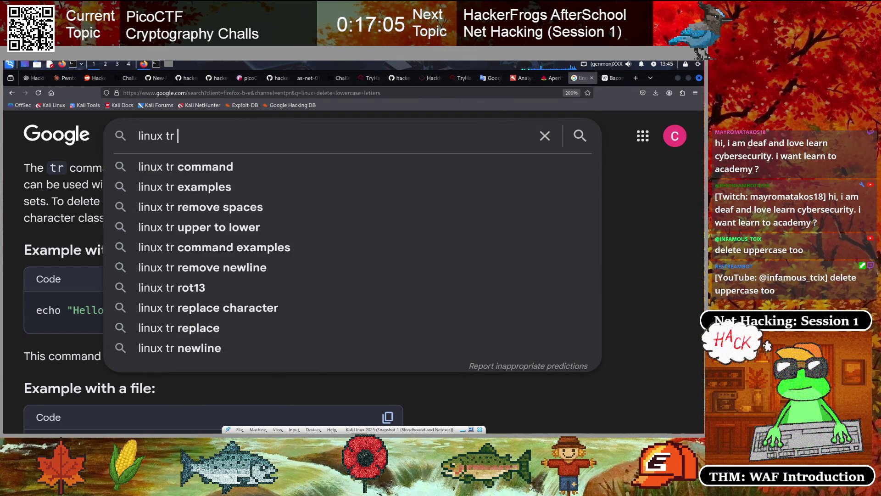
type("special")
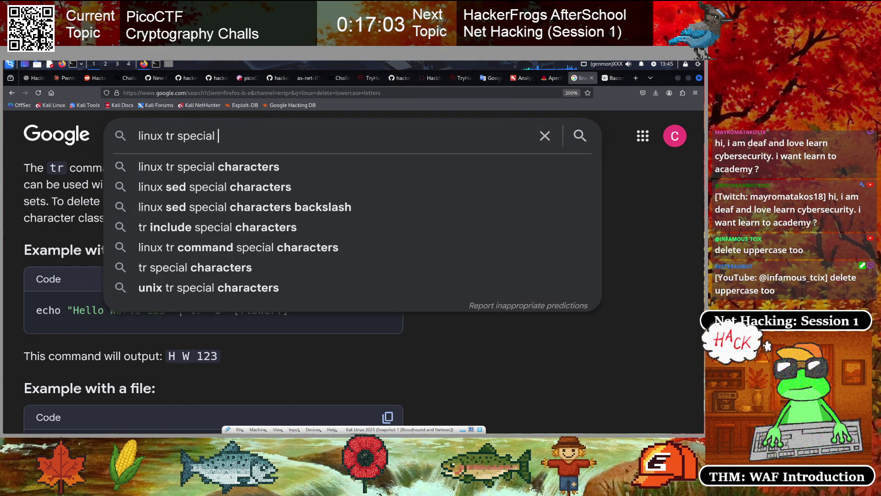
key("Down")
key("Return")
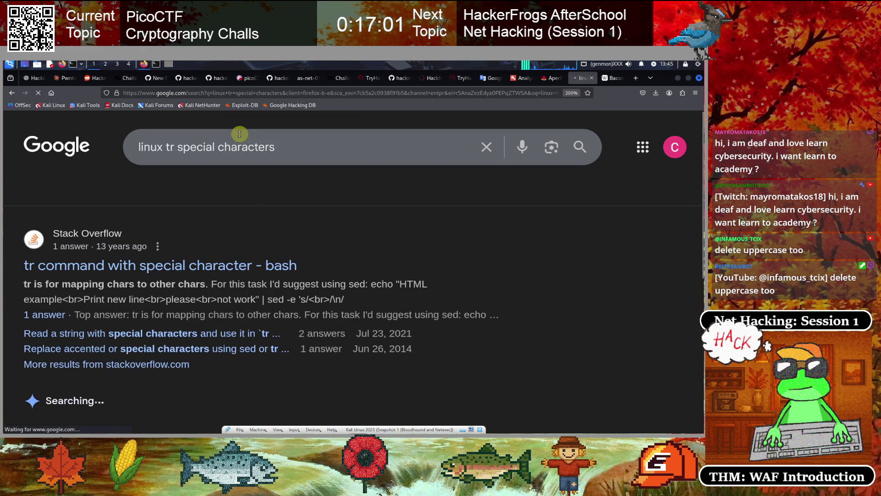
scroll(157, 296, "down", 5)
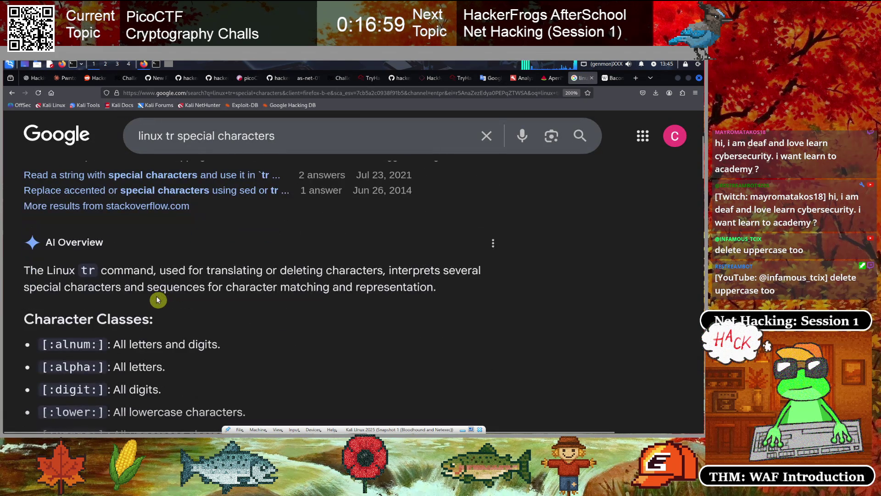
left_click(195, 396)
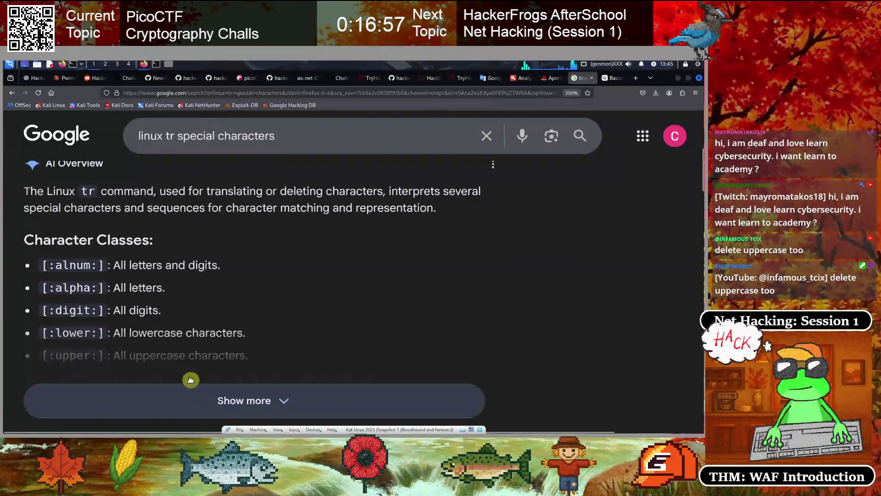
scroll(138, 316, "down", 2)
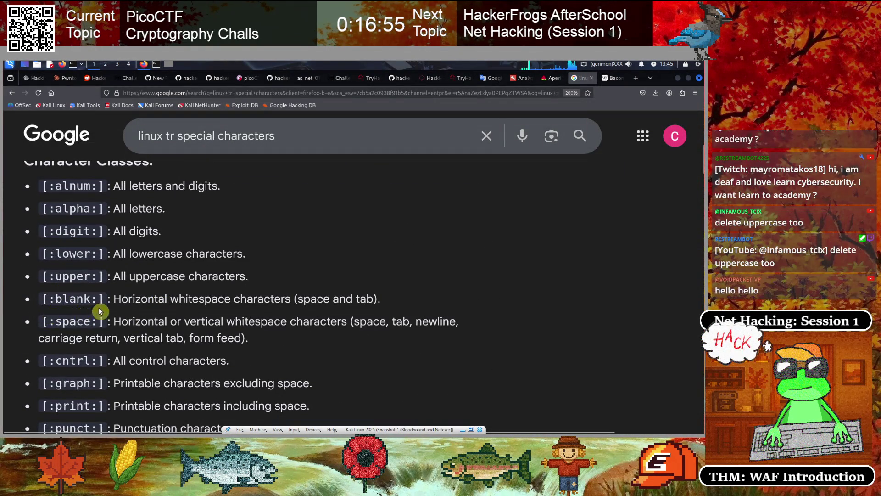
scroll(101, 324, "down", 1)
scroll(101, 324, "down", 2)
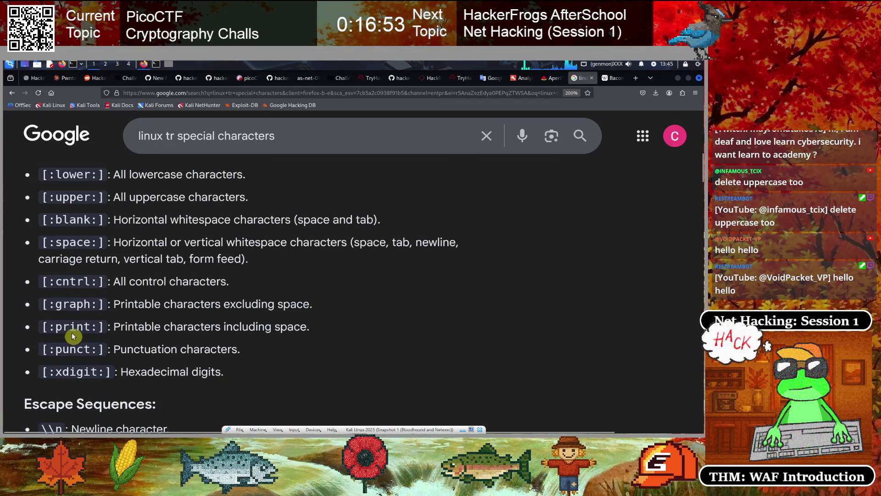
scroll(72, 331, "up", 4)
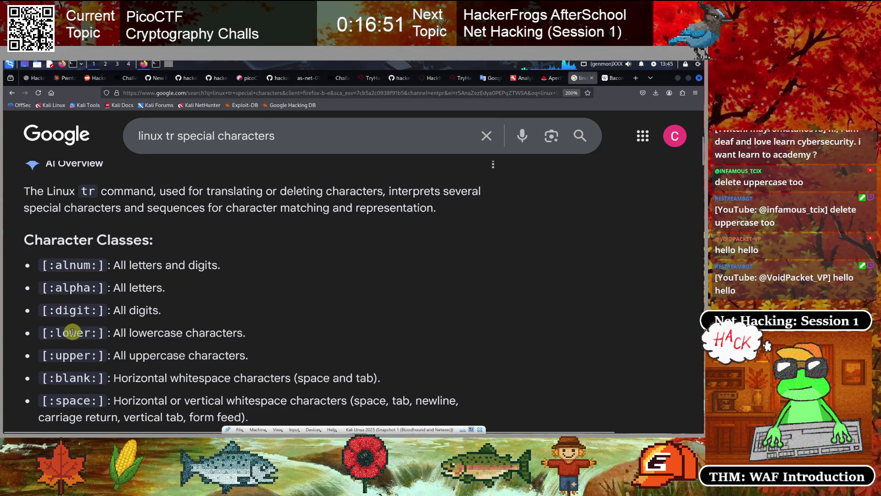
left_click(156, 65)
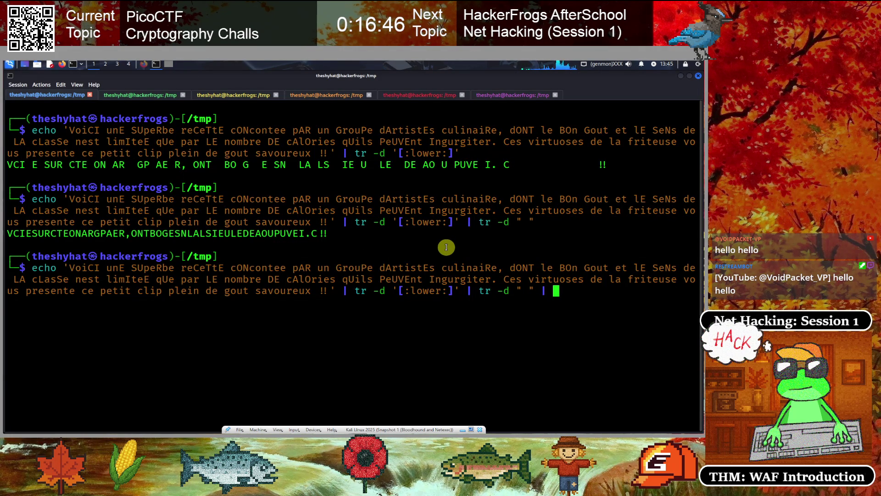
Try adding period and exclamation-mark operands to the tr stage and run the pipeline.
key("Left")
key("Left")
key("Left")
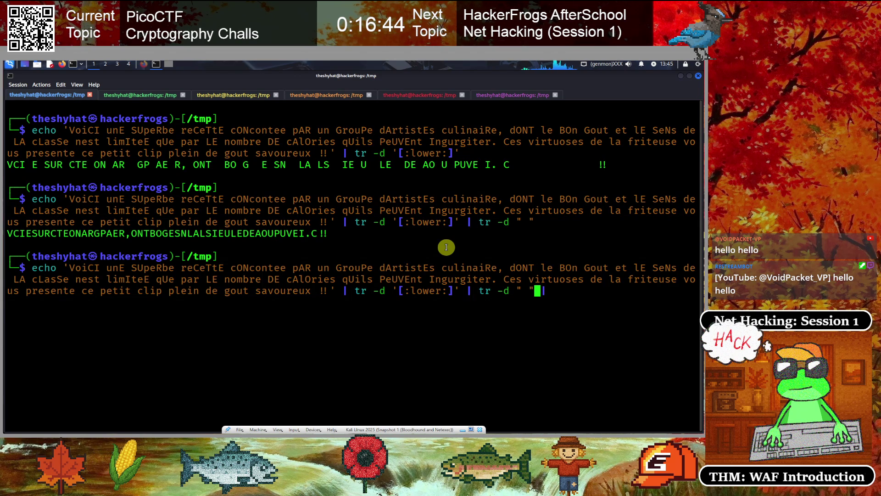
type("\"\"")
key("Left")
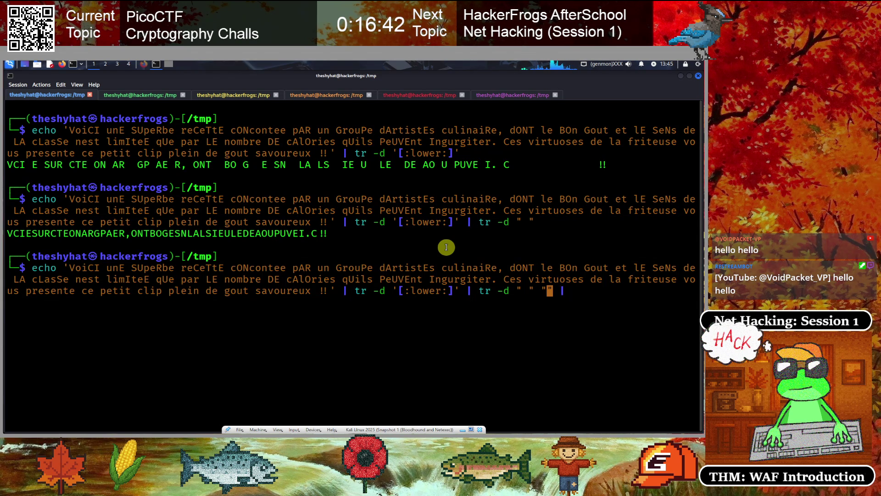
type(".\" \"")
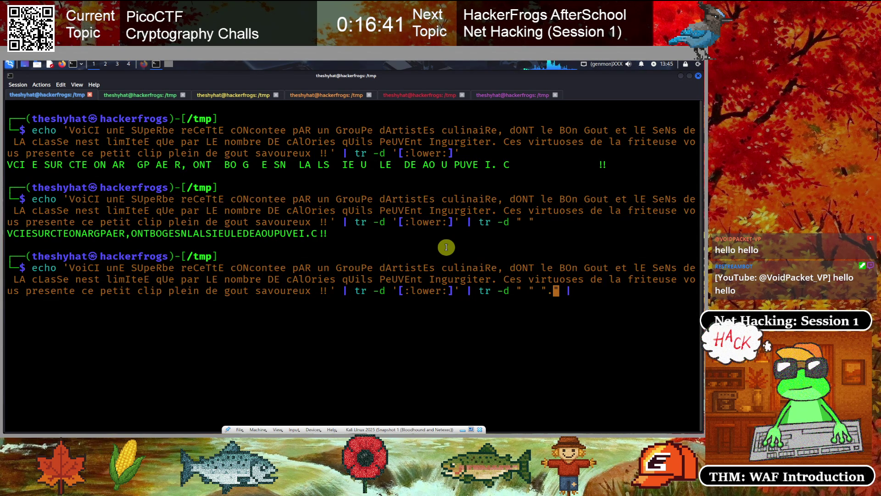
key("Right")
key("Left")
type("!")
key("End")
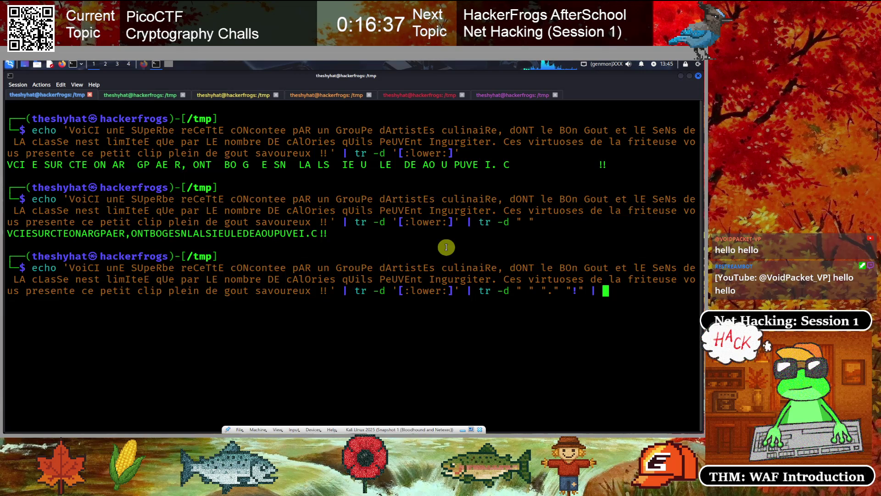
key("BackSpace")
key("BackSpace")
key("BackSpace")
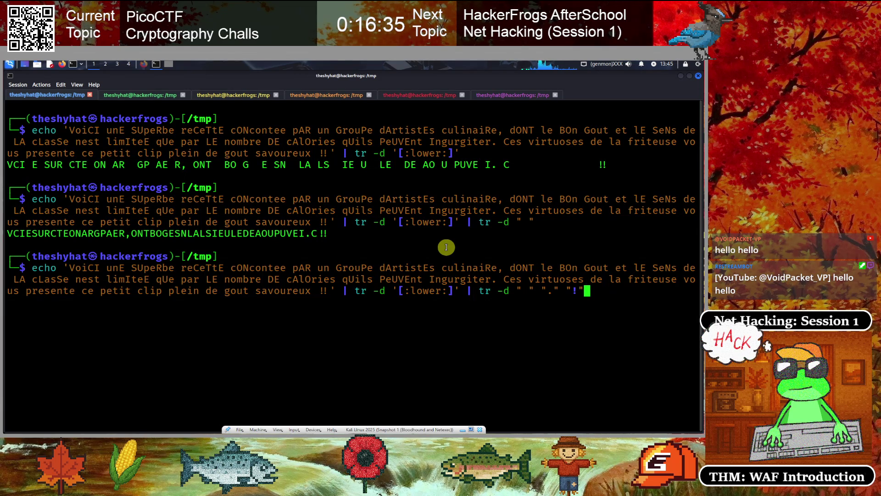
key("Return")
Cancel the stuck quote continuation and retry with the exclamation mark as '!'.
key("ctrl+c")
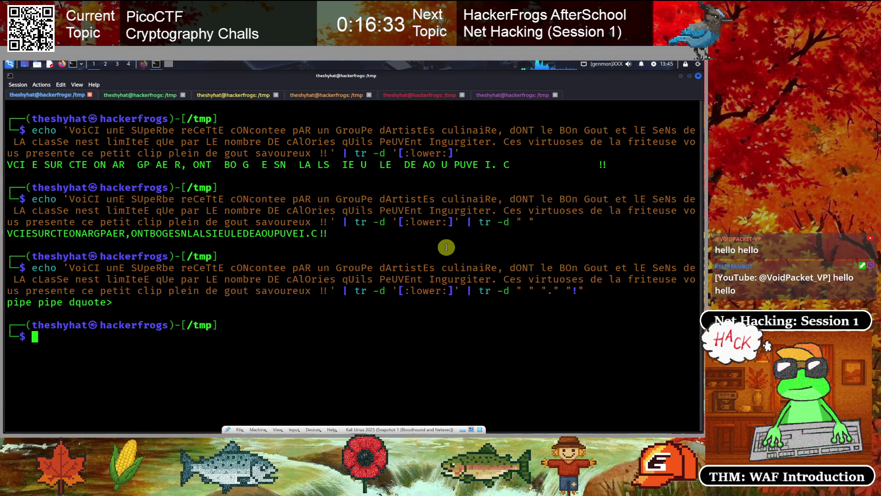
key("Up")
key("BackSpace")
key("BackSpace")
key("Left")
key("Left")
key("Left")
key("Right")
key("Right")
key("Right")
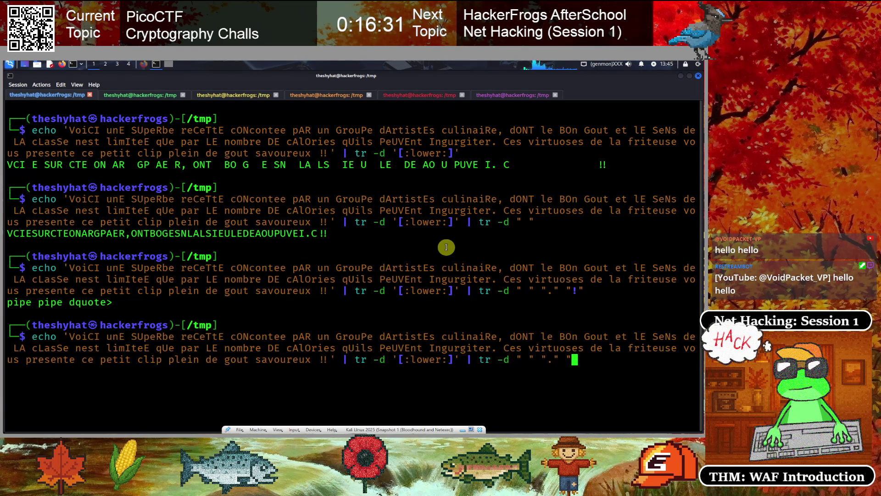
key("Delete")
type("'!'")
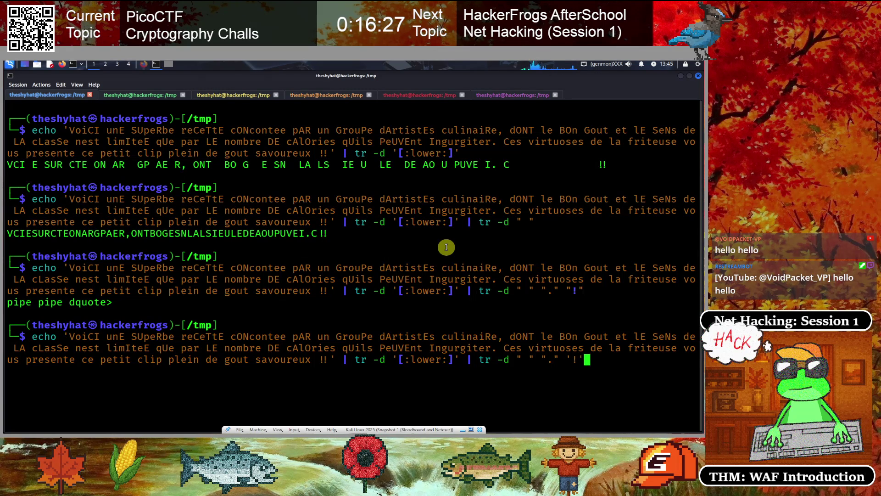
key("Return")
Replace the extra operands with a separate tr -d "." stage, run it, then append tr -d ",".
key("Up")
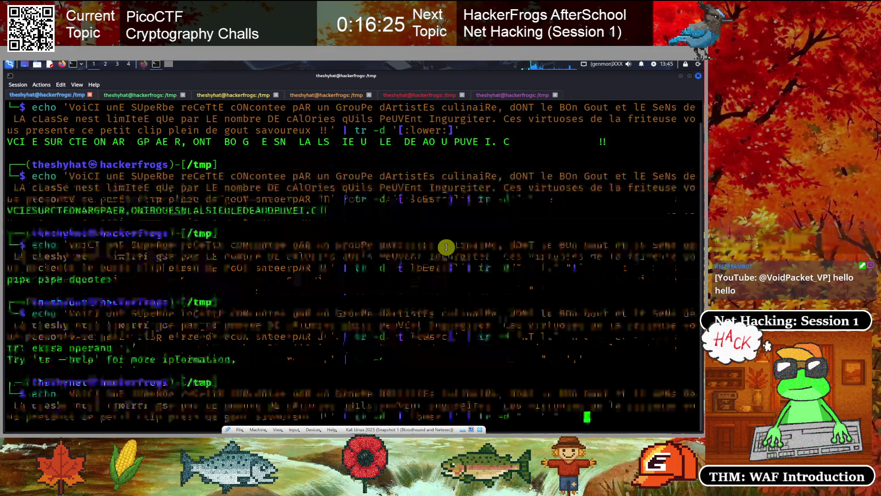
key("Left")
key("Left")
key("Left")
key("BackSpace")
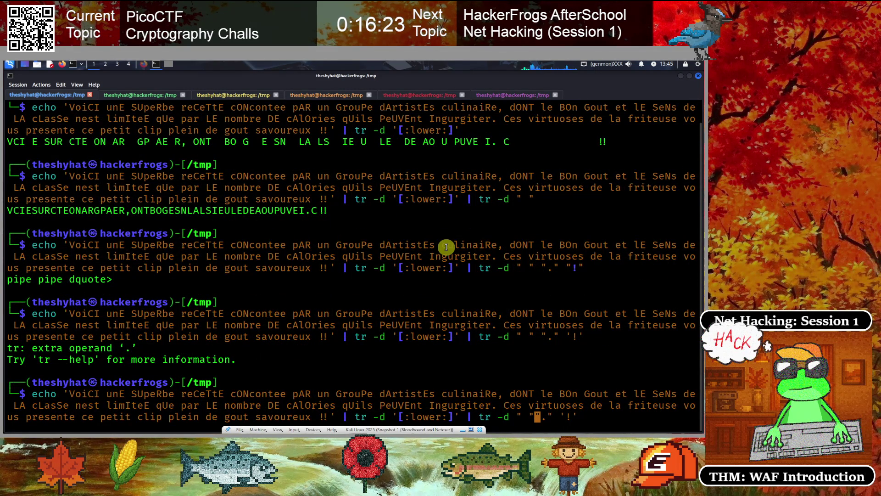
key("ctrl+k")
type("| t")
type("r -d \"")
type(".\"")
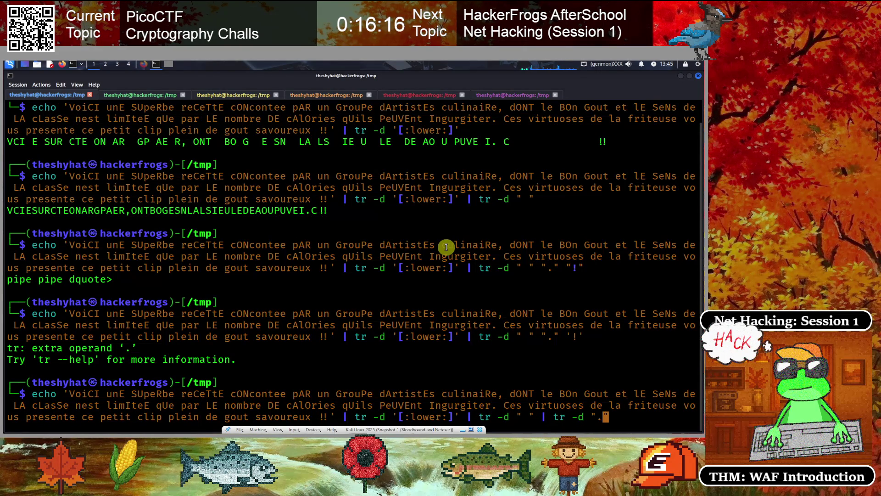
key("Return")
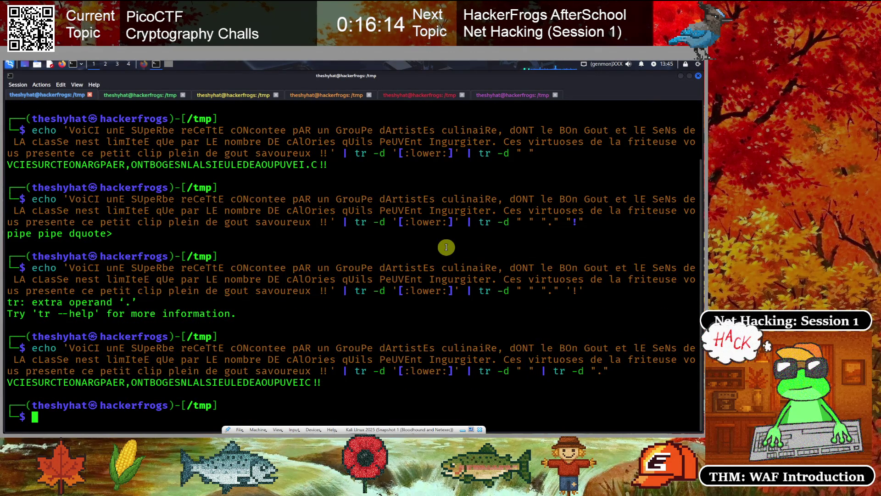
key("Up")
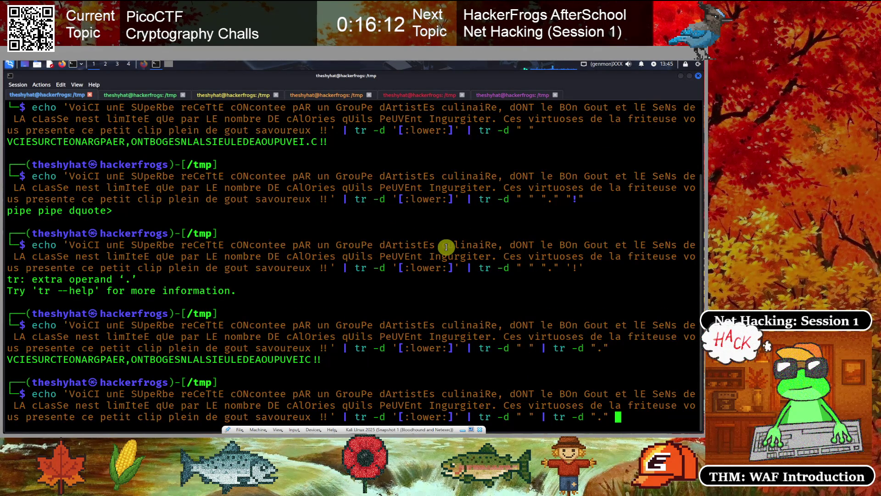
type("| tr -d \"")
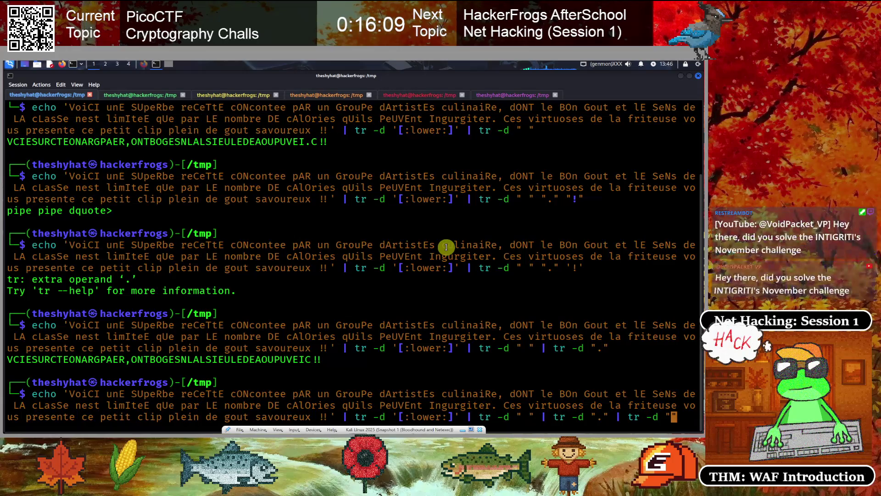
type(",\"")
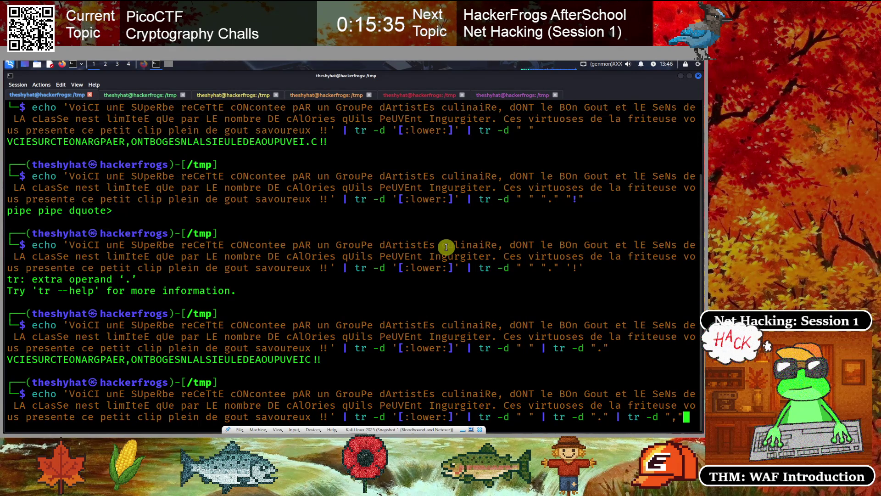
Run the comma-stripping pipeline, then add and run a tr -d '!' stage.
key("Return")
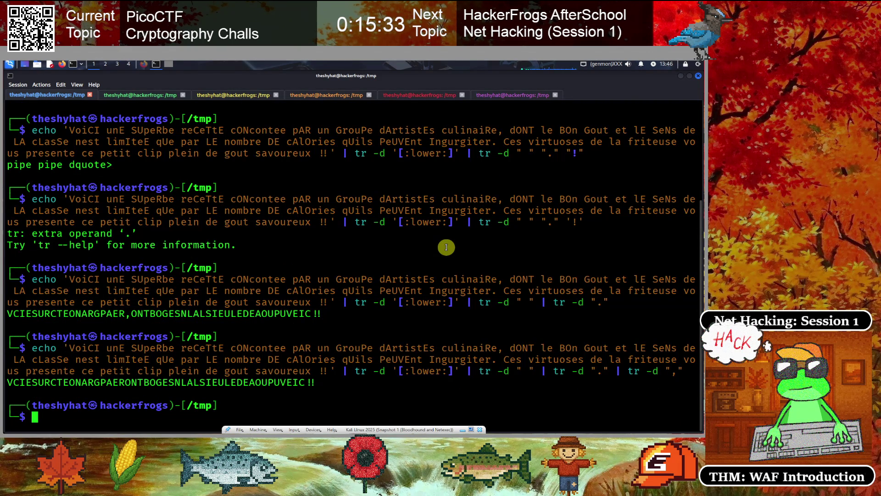
key("Up")
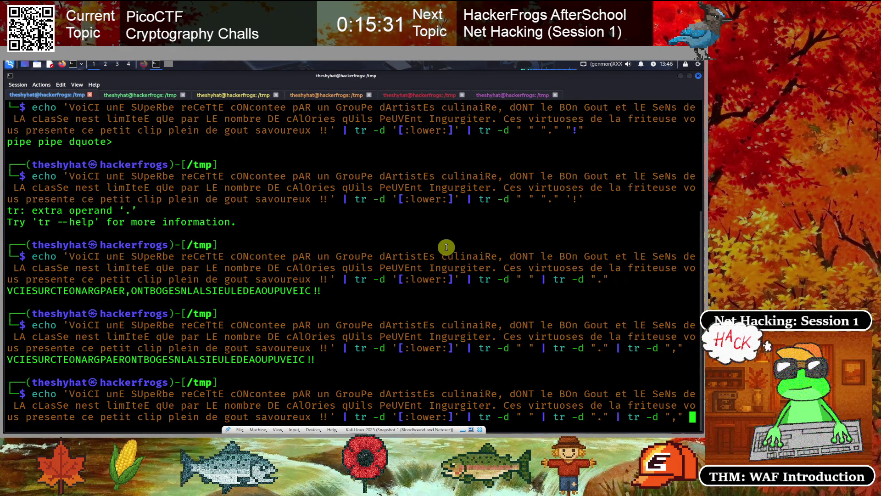
type("| tr -d ")
type("\"!\"")
key("Left")
key("Left")
key("Left")
type("'!'")
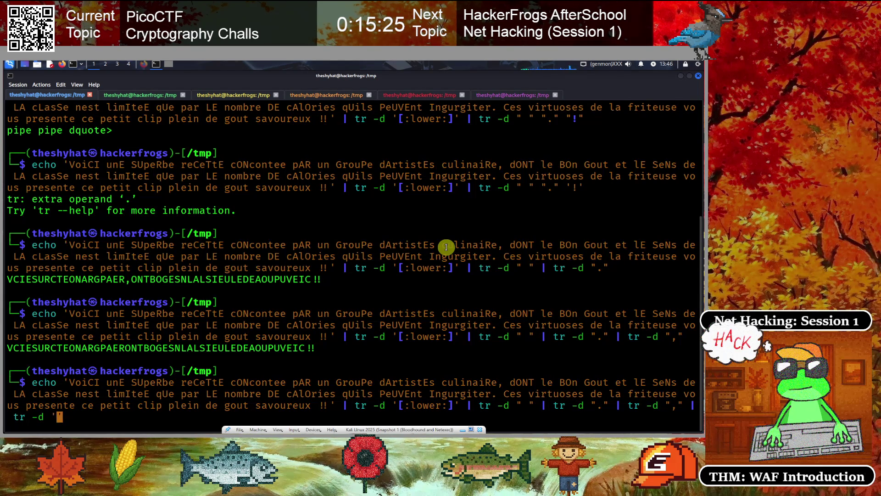
key("Return")
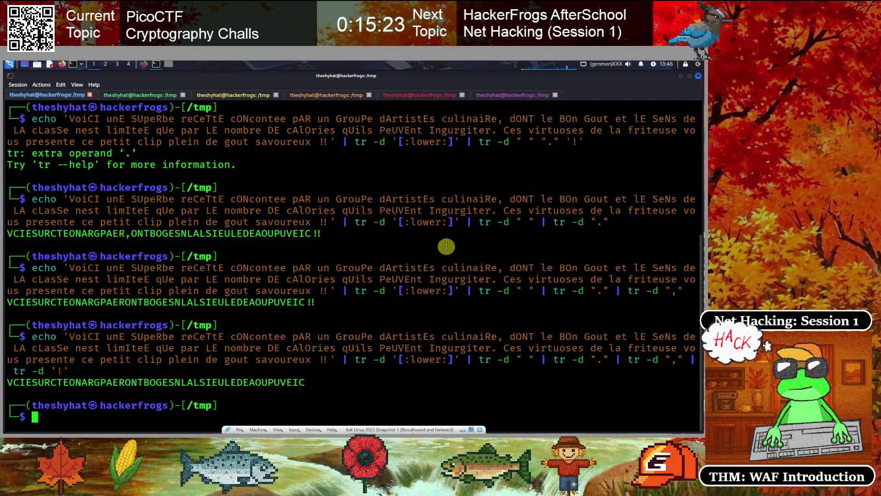
Select the output string VCIESURCTEONARGPAERONTBOGESNLALSIEULEDEAOUPUVEIC.
left_click_drag(9, 380, 307, 380)
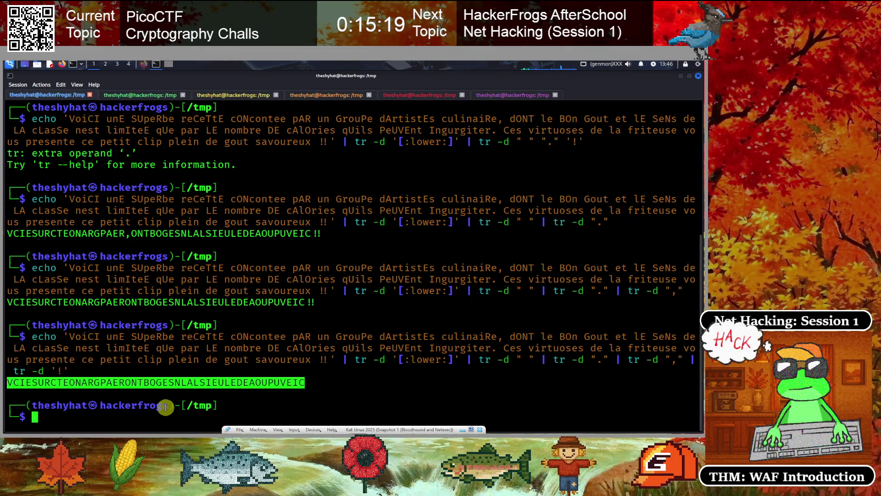
right_click(126, 382)
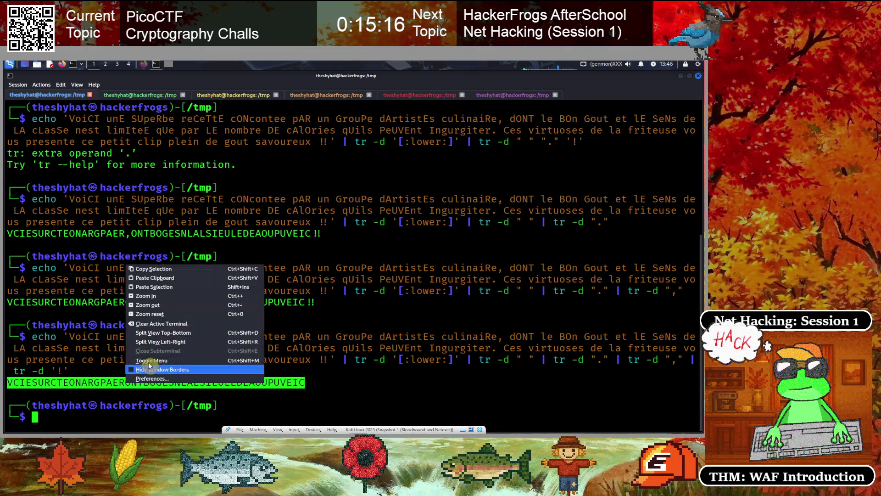
left_click(155, 279)
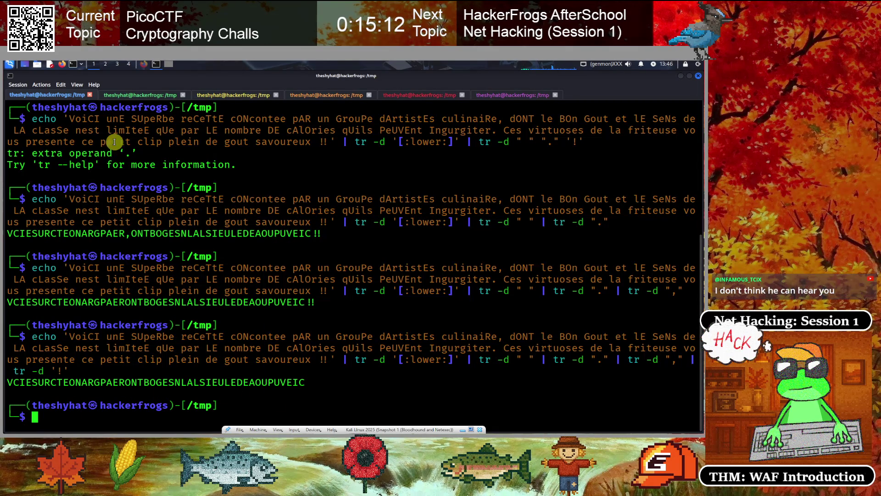
Load decode.fr in Firefox's Aperisolve tab.
left_click(145, 62)
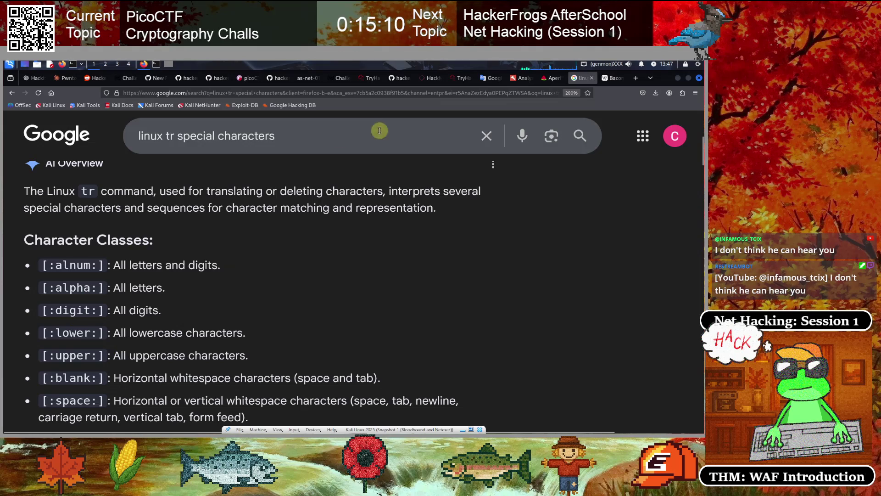
left_click(549, 78)
left_click(356, 93)
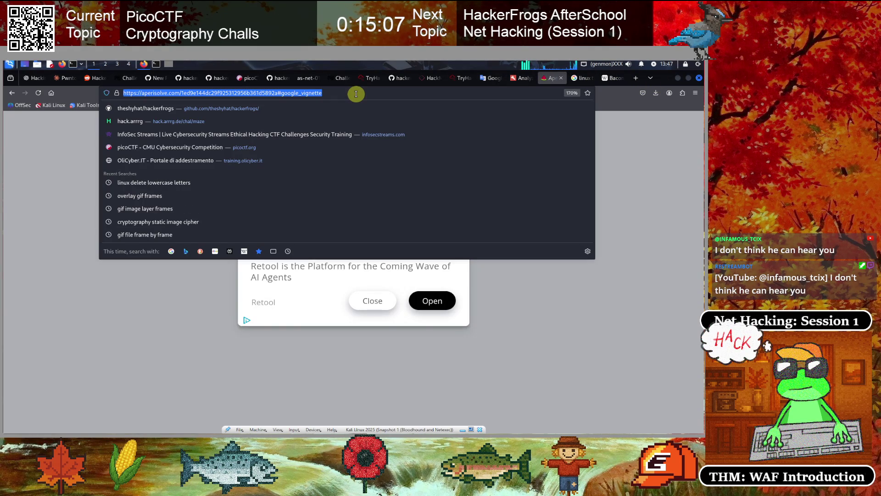
key("BackSpace")
type("decode.")
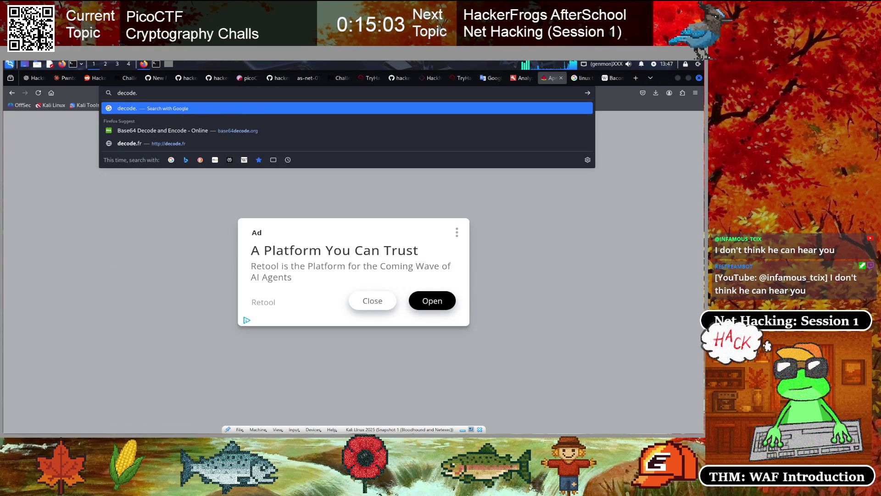
key("Down")
key("Down")
key("Return")
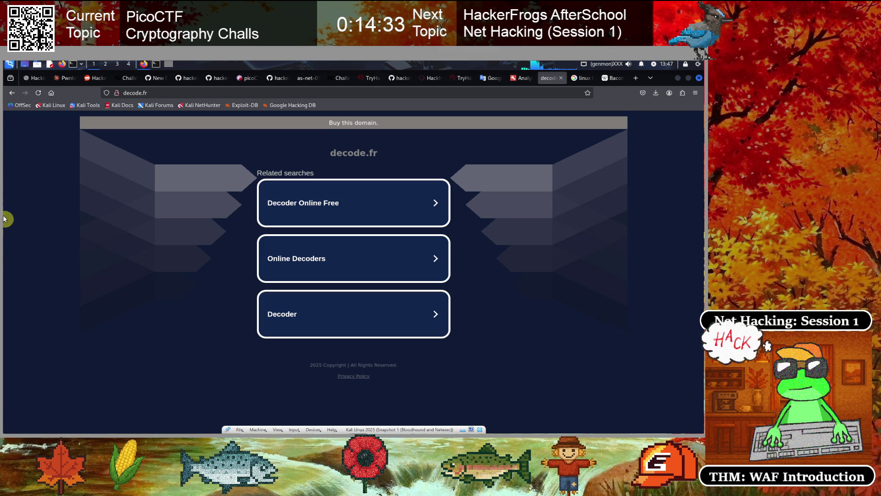
left_click(191, 93)
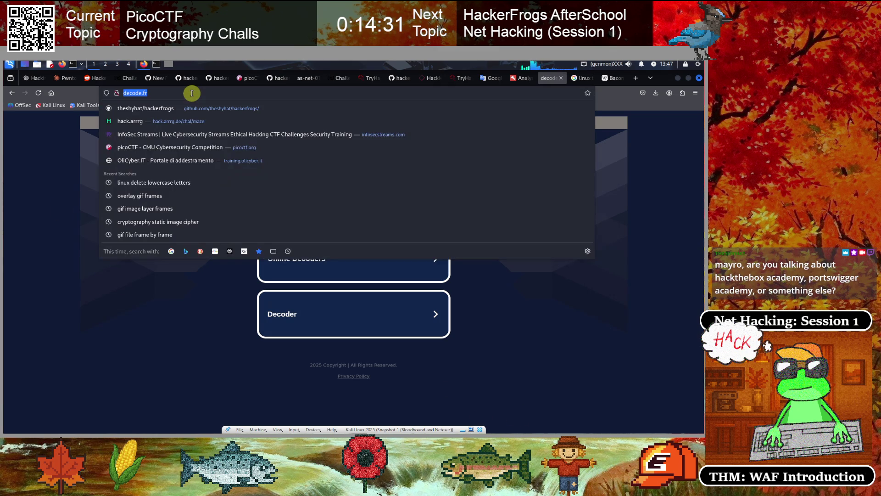
Load the English dCode home page from the address bar suggestions.
key("BackSpace")
type("dcode")
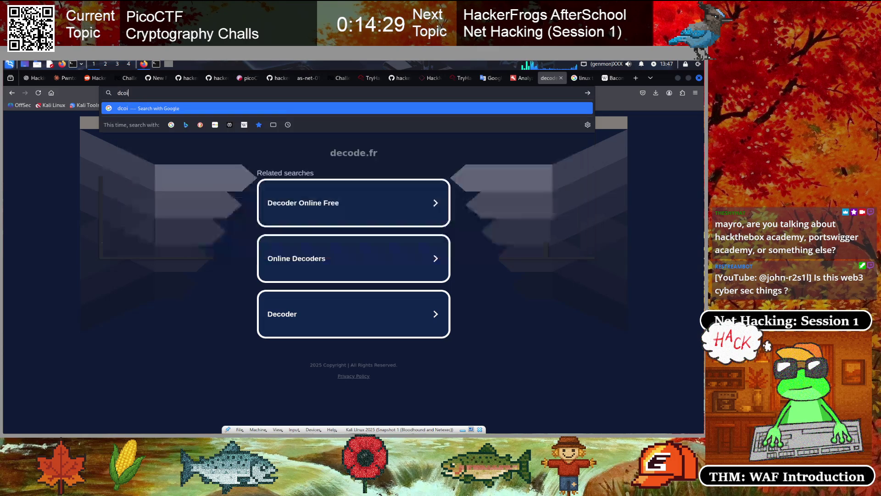
key("Down")
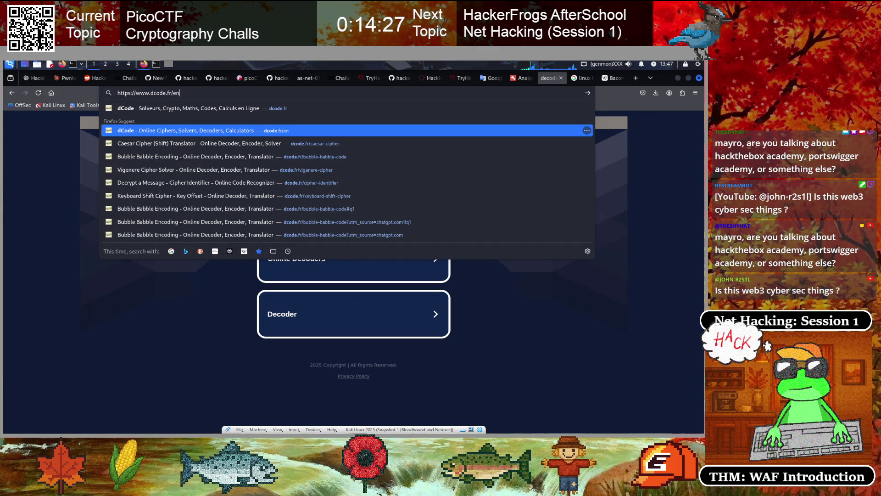
key("Return")
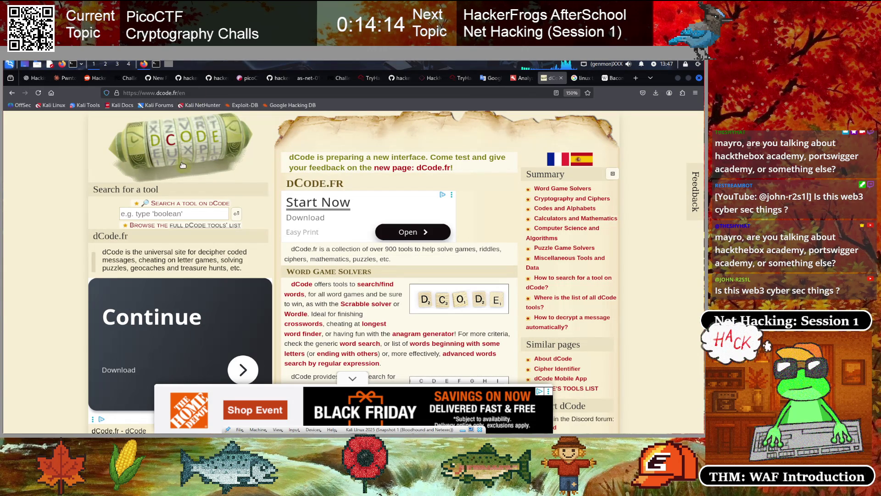
Find and open the Cipher Identifier tool on the dCode home page.
scroll(414, 315, "down", 3)
scroll(414, 315, "up", 3)
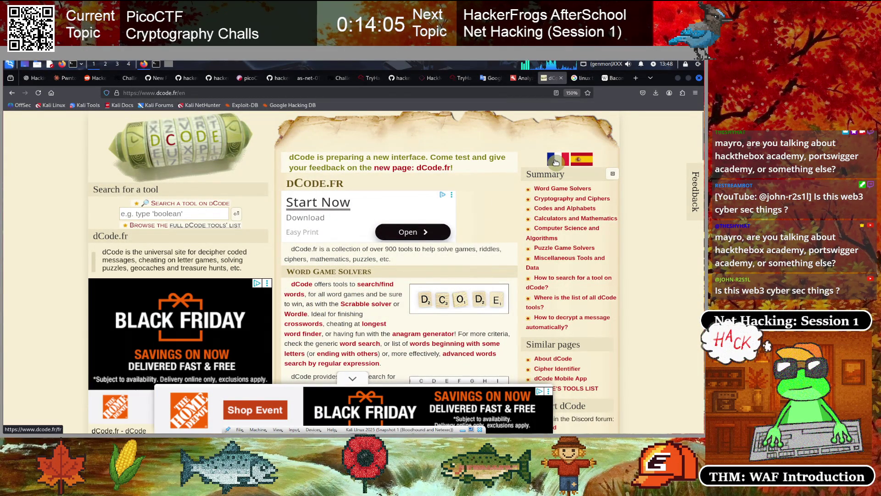
scroll(317, 323, "down", 10)
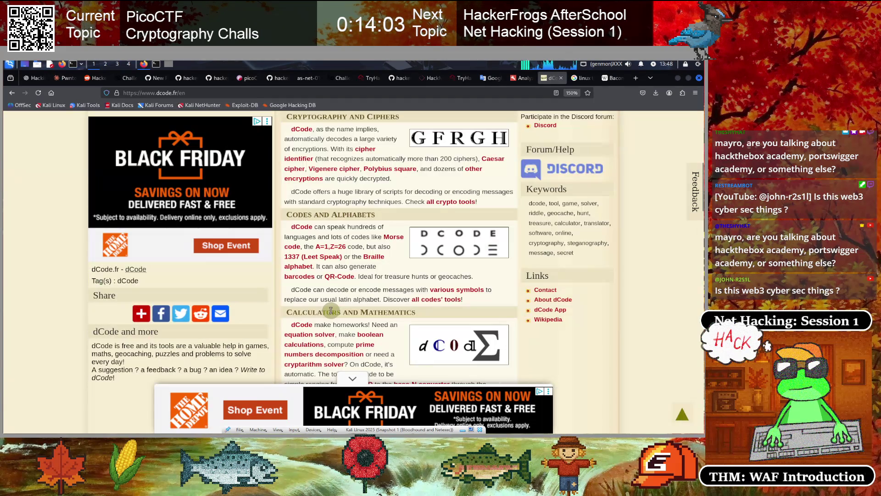
scroll(330, 311, "down", 6)
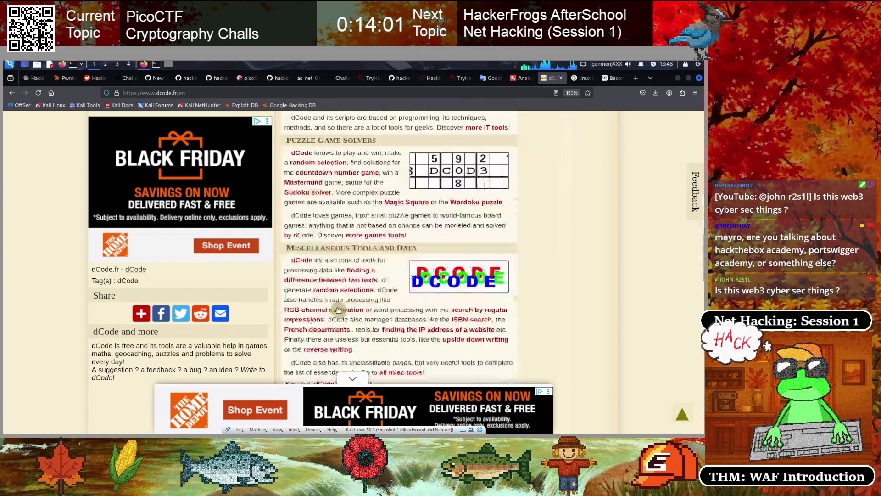
scroll(406, 301, "up", 9)
scroll(407, 301, "up", 3)
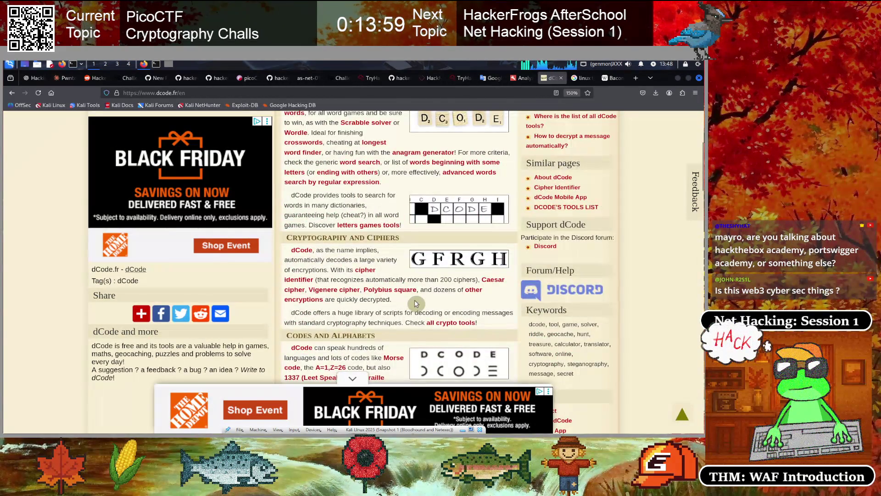
left_click(547, 251)
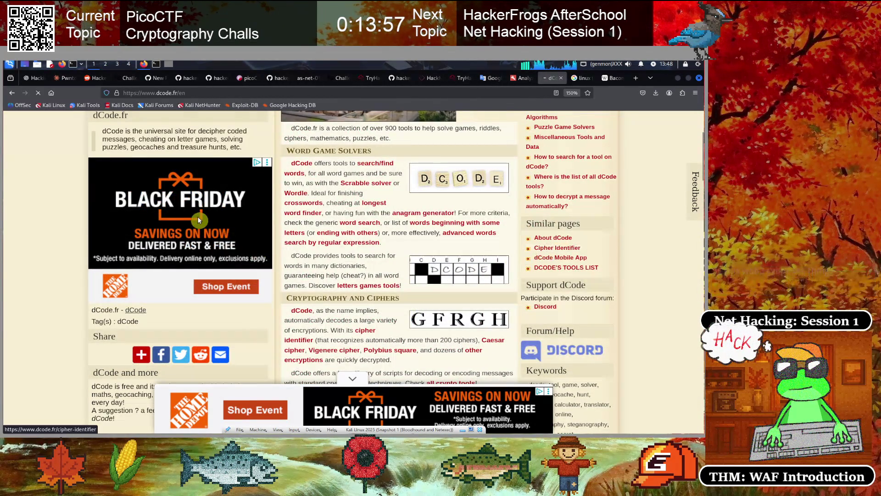
left_click(167, 63)
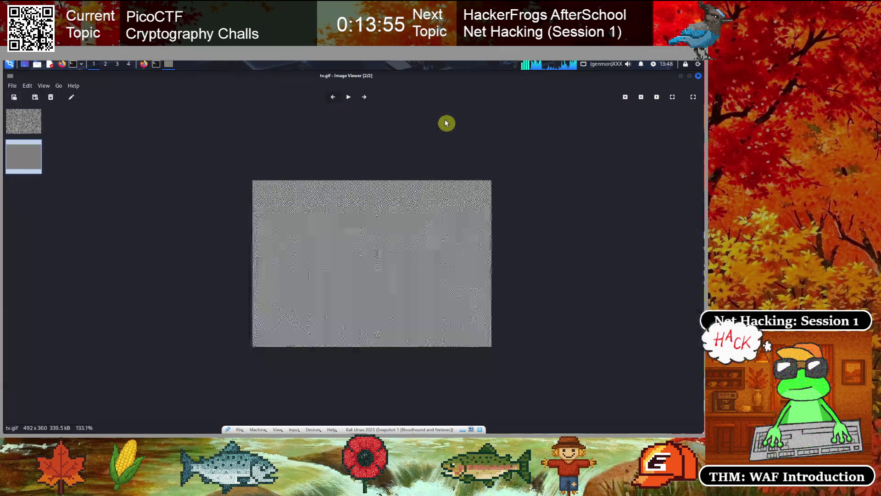
Copy the uppercase letter string from the terminal output.
left_click(699, 74)
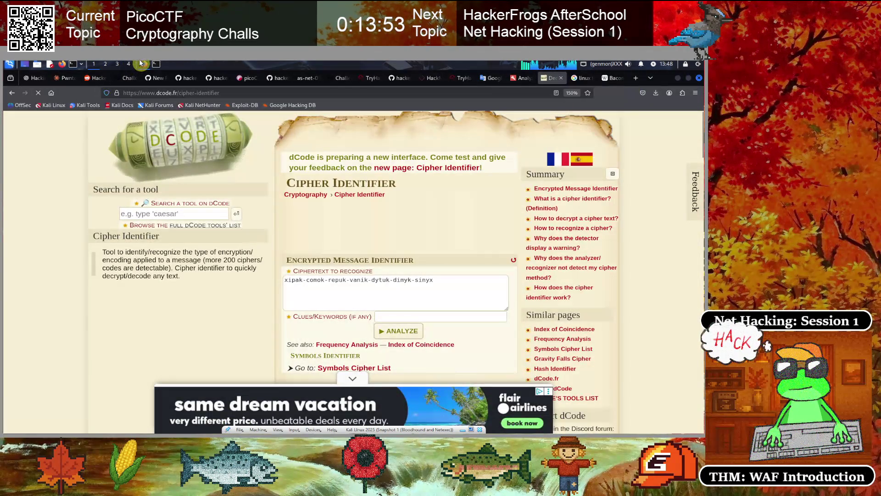
left_click(154, 64)
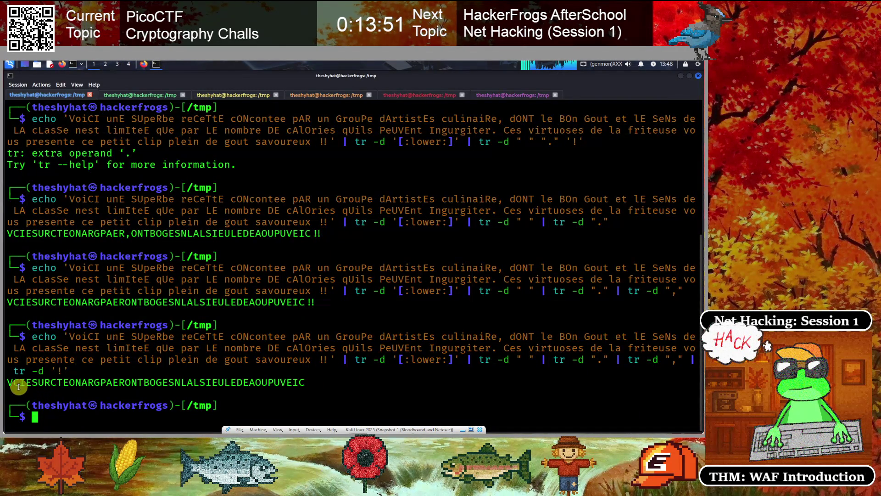
mouse_move(86, 379)
left_mouse_down()
mouse_move(223, 370)
mouse_move(296, 382)
left_mouse_up()
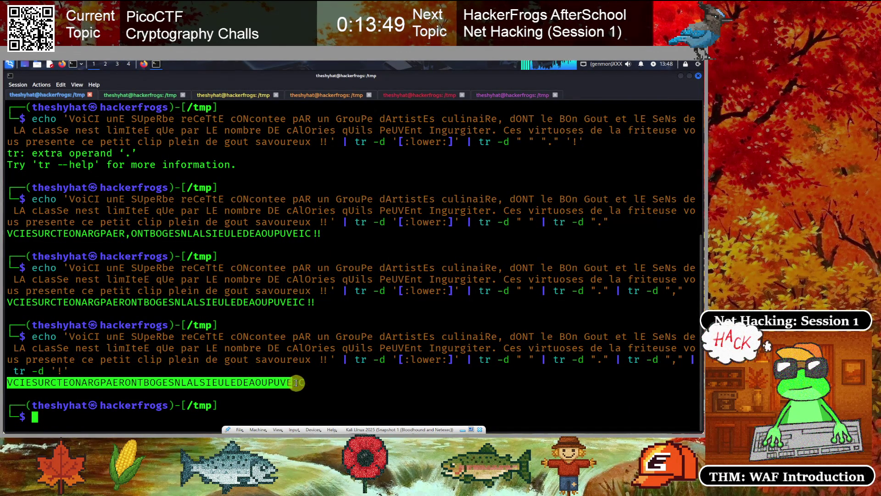
right_click(297, 386)
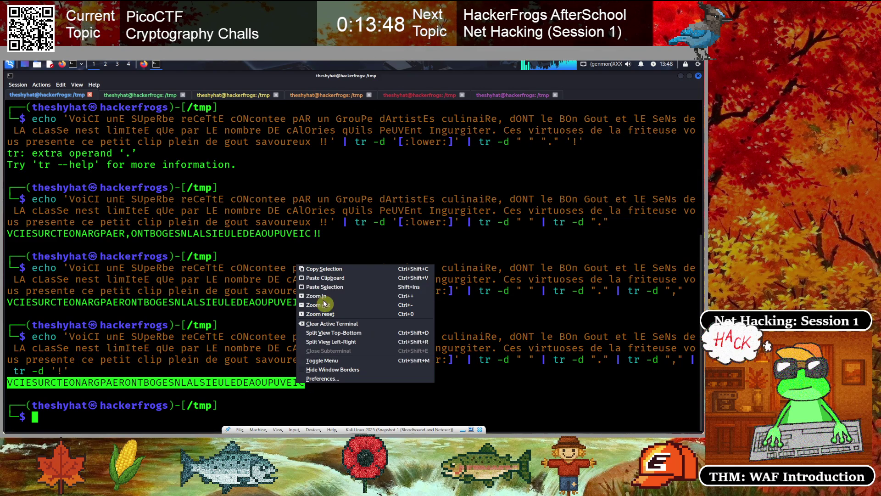
left_click(322, 271)
left_click(289, 306)
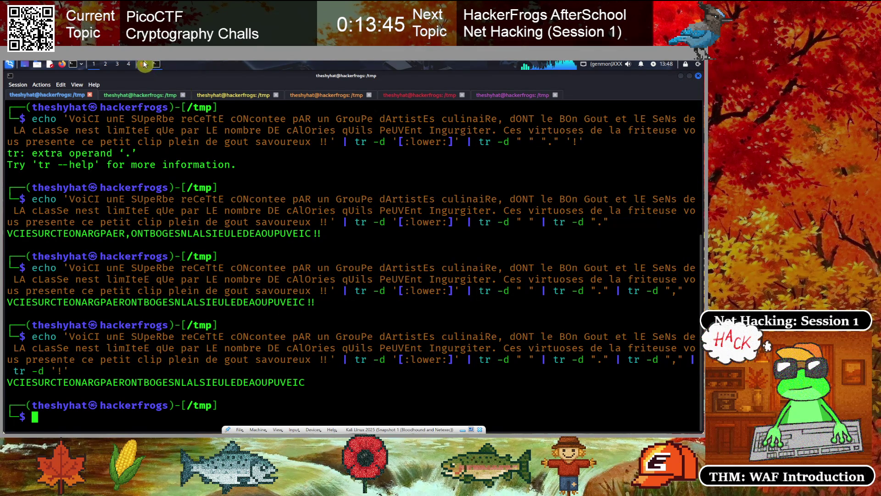
Replace dCode's sample ciphertext with the string, analyze it, and open the AMSCO Cipher suggestion.
left_click(145, 65)
left_click(316, 298)
triple_click(337, 279)
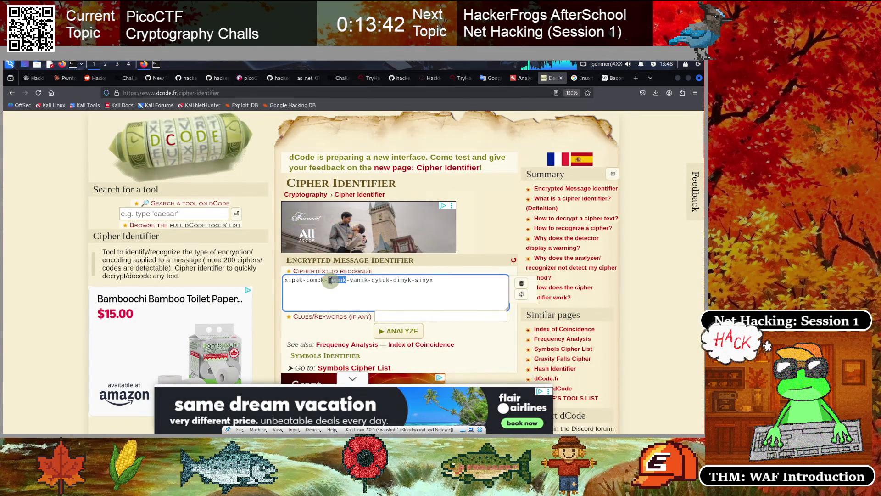
key("BackSpace")
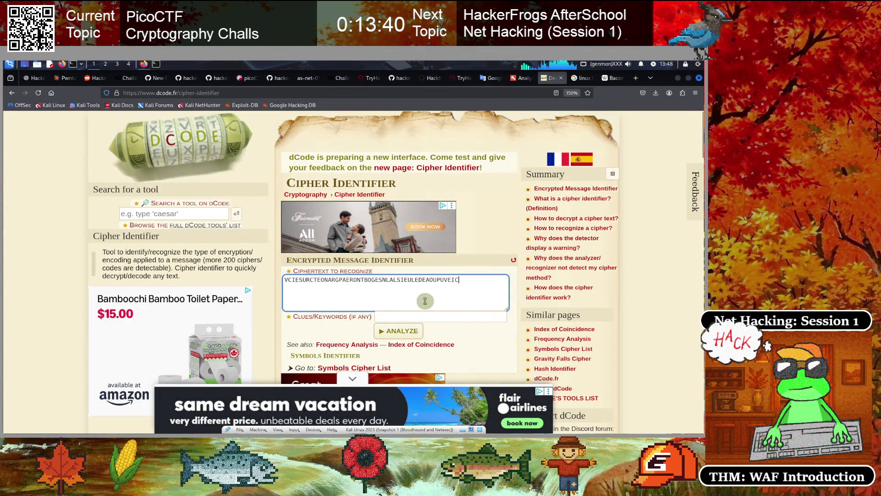
left_click(399, 331)
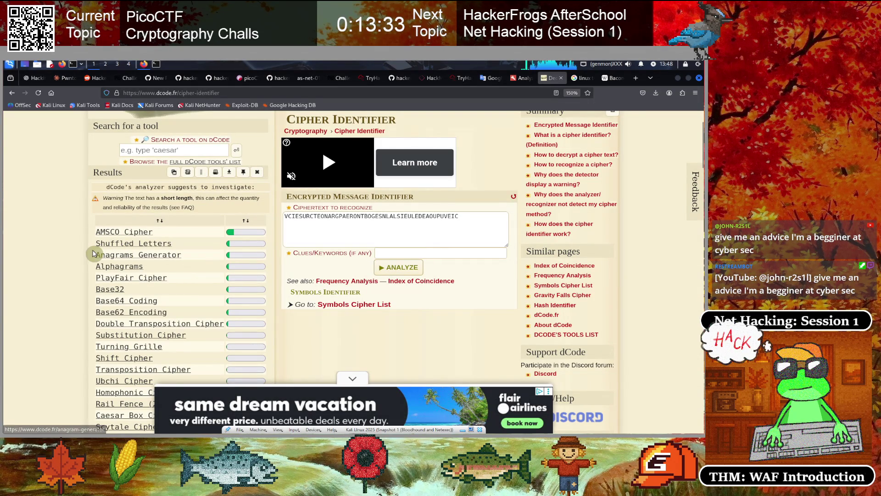
left_click(133, 231)
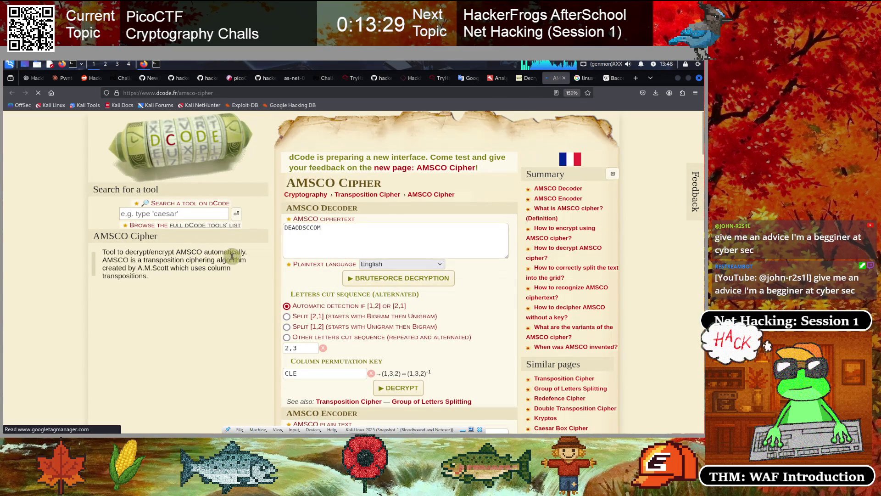
scroll(233, 257, "down", 7)
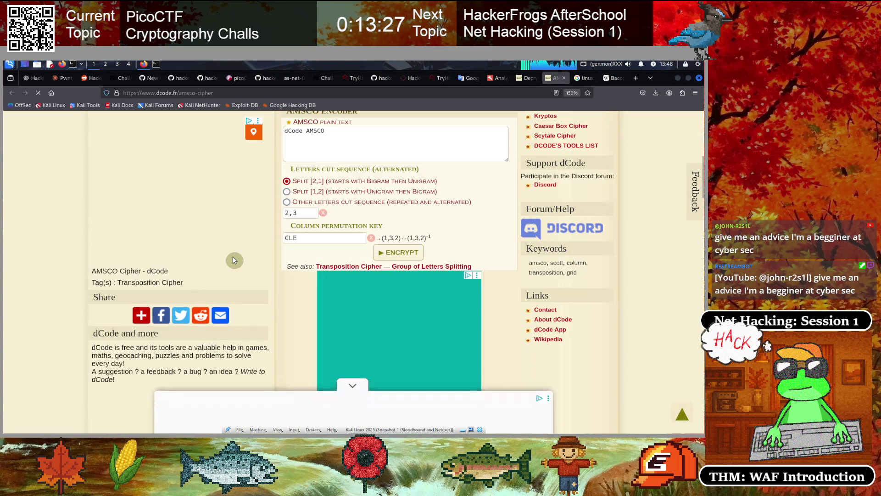
scroll(232, 261, "up", 7)
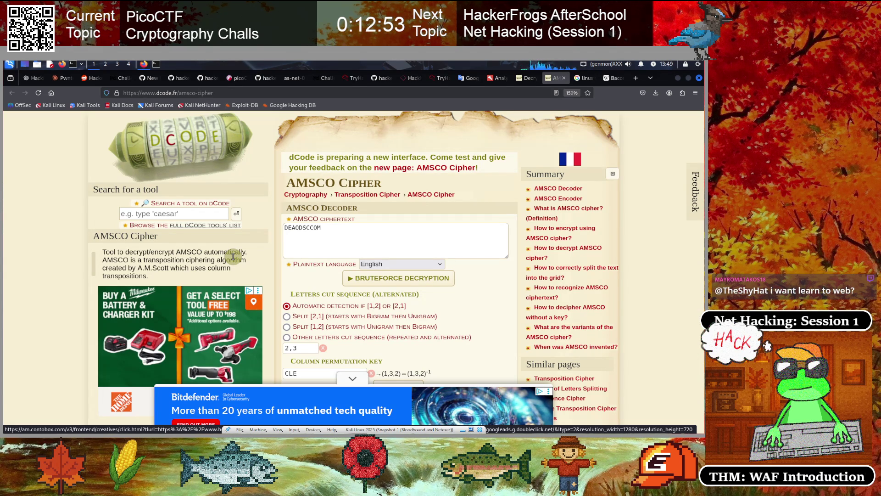
left_click(324, 248)
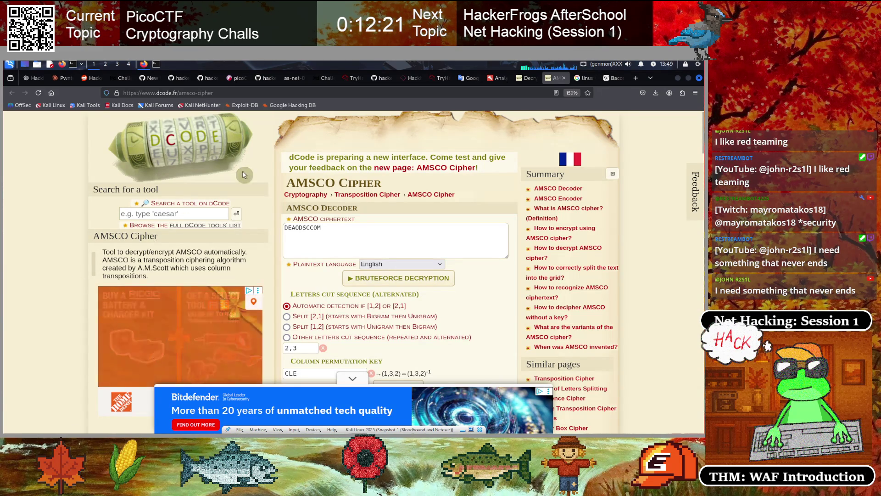
left_click(583, 78)
scroll(258, 281, "up", 5)
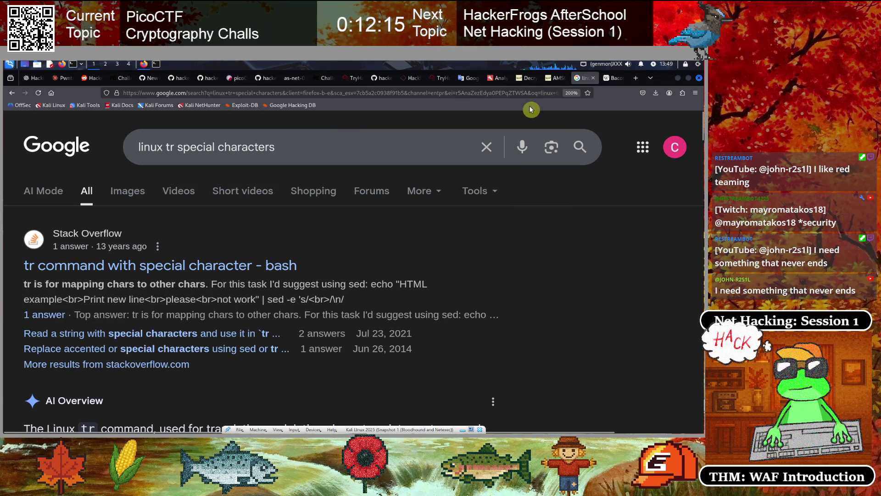
Scroll through the Cipher Identifier suggestions, then select the page address for editing.
left_click(530, 78)
scroll(165, 255, "up", 2)
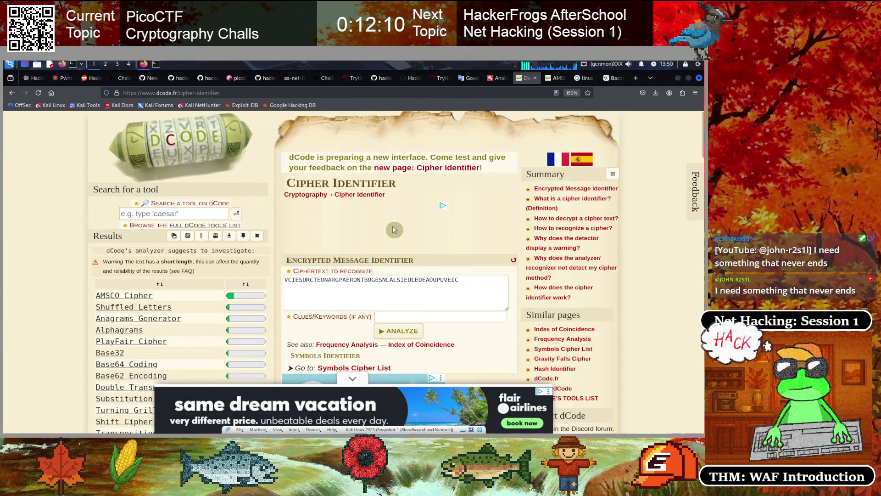
scroll(570, 282, "down", 5)
scroll(569, 281, "down", 5)
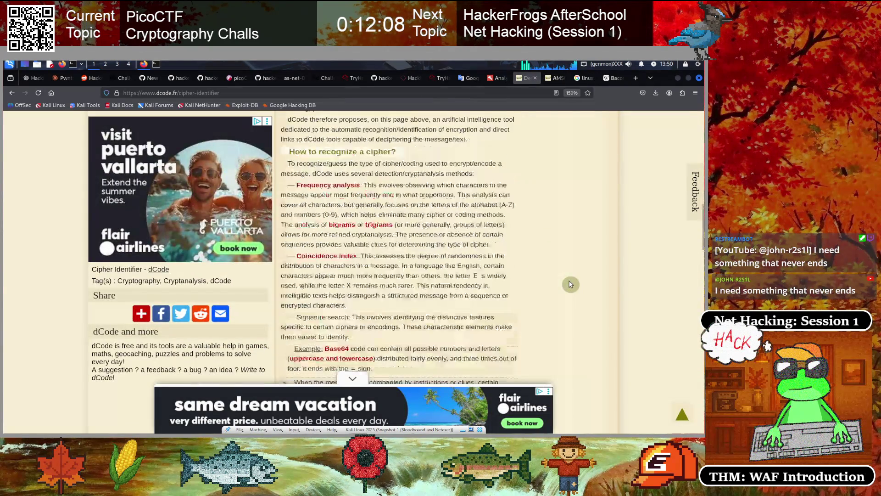
scroll(570, 280, "up", 10)
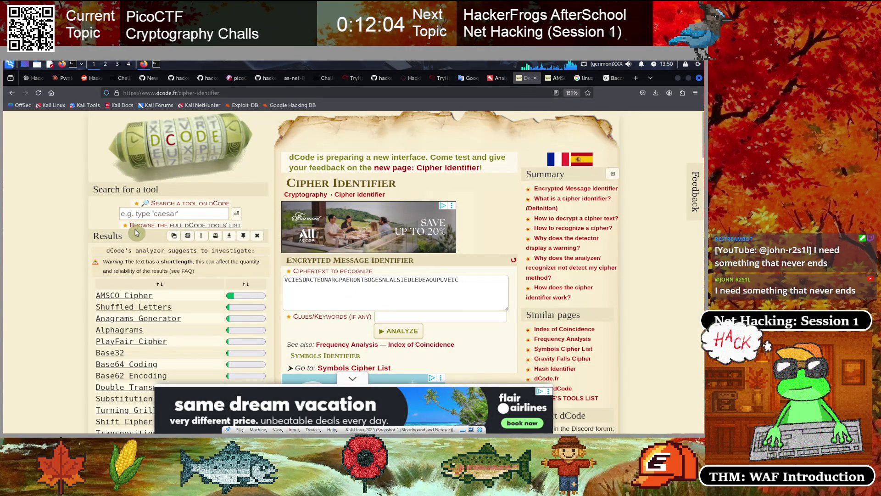
scroll(114, 278, "down", 3)
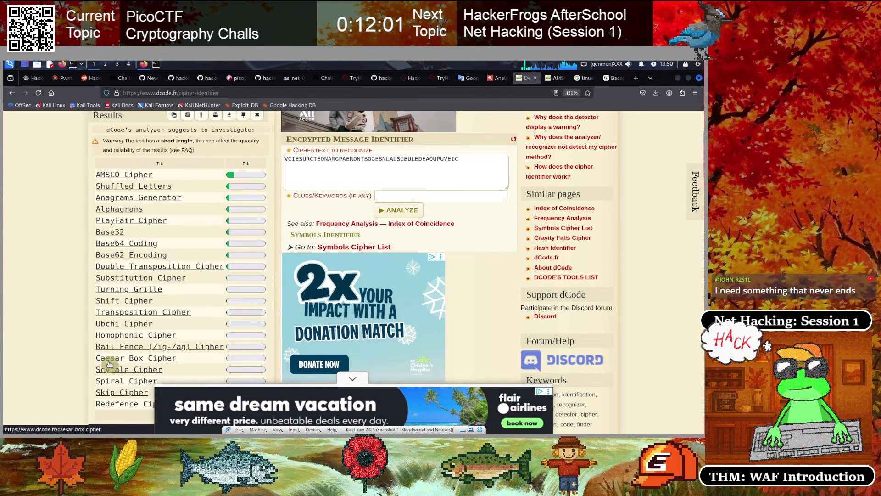
scroll(115, 274, "up", 3)
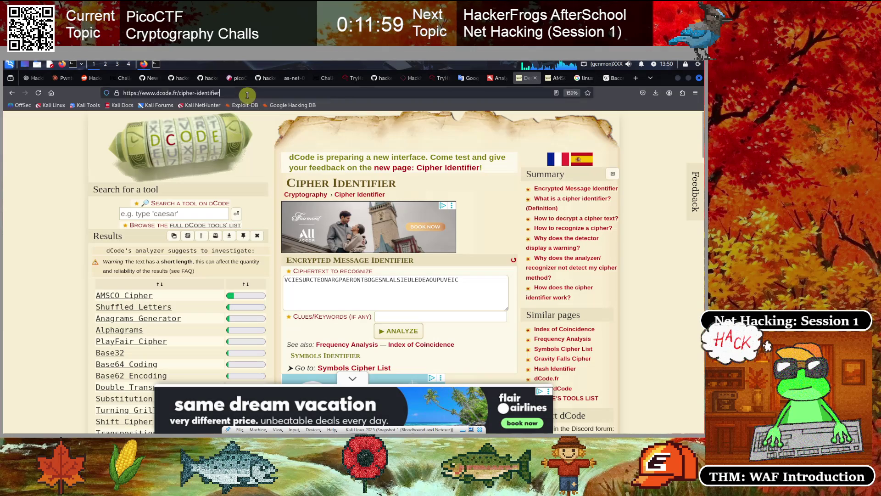
left_click(247, 95)
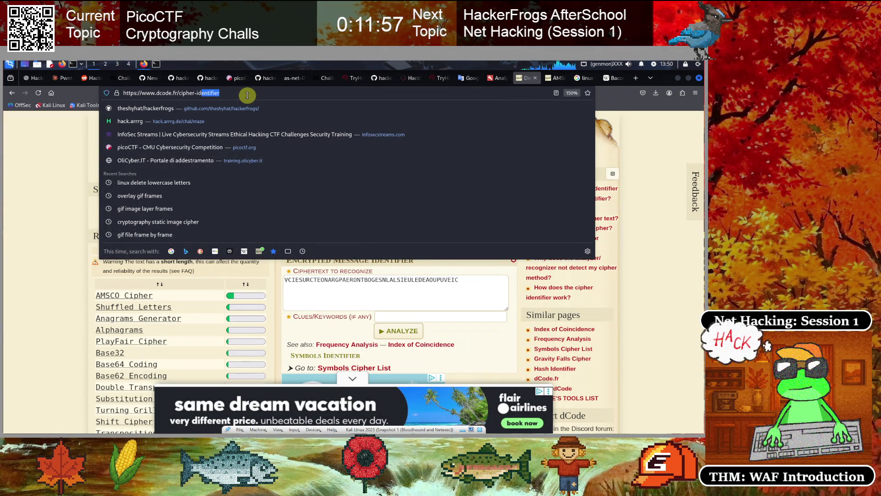
Open dcode.fr/caesar-cipher, paste the capital-letter string, and brute-force every Caesar shift.
type("caesar-c")
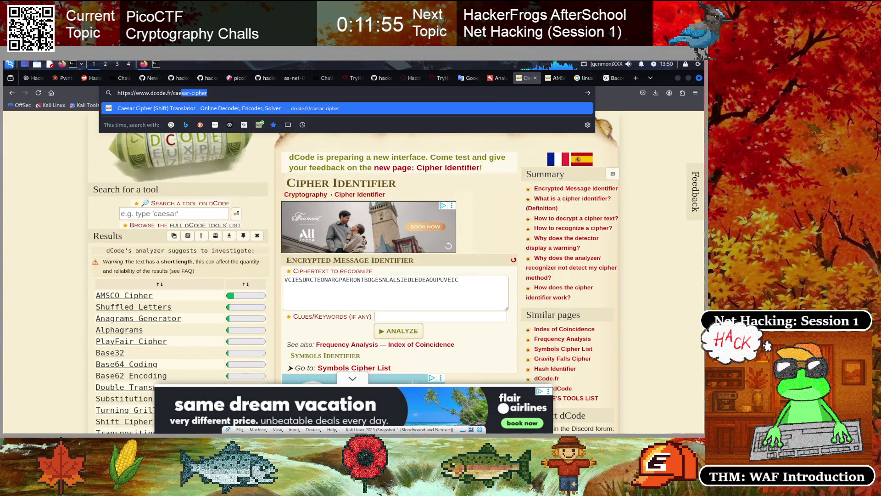
key("Return")
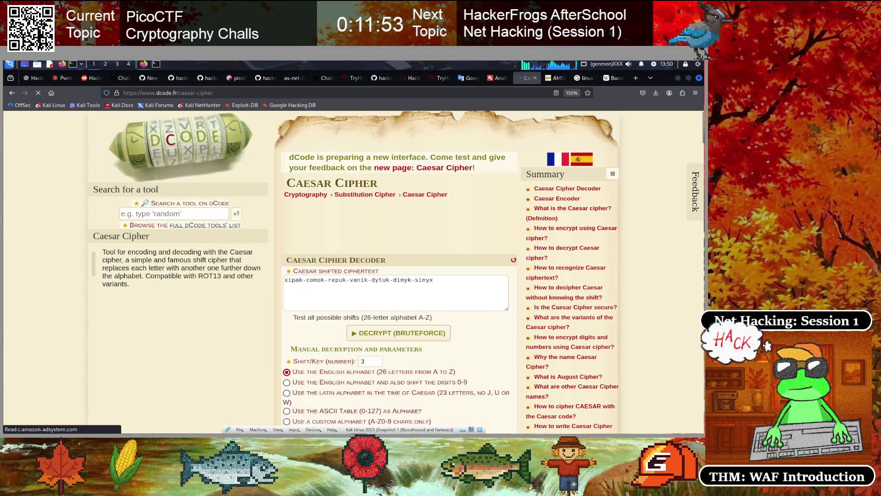
triple_click(365, 283)
key("ctrl+v")
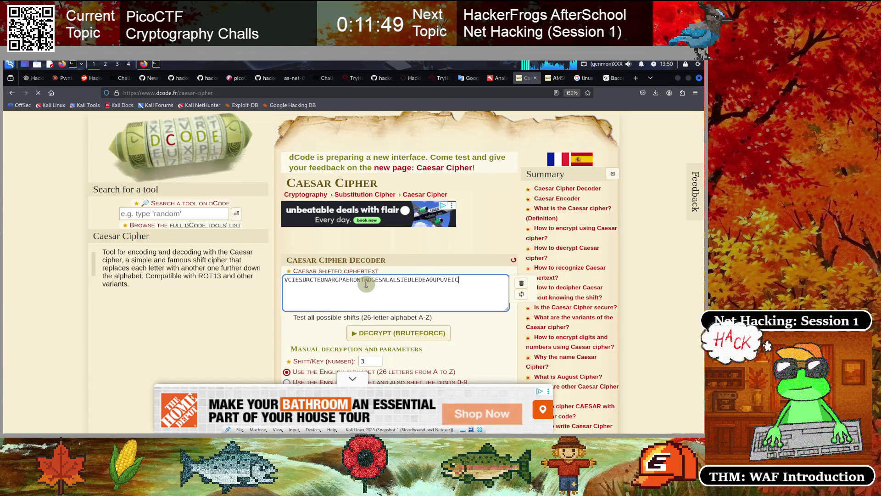
scroll(386, 271, "down", 2)
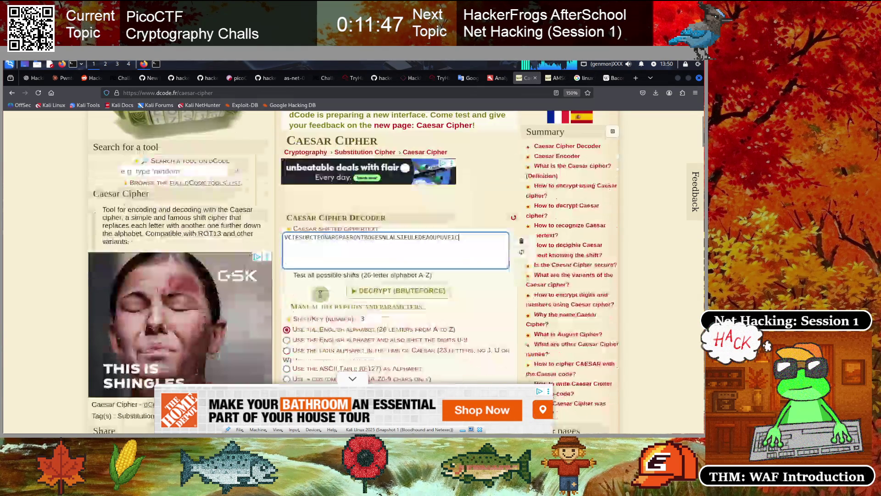
left_click(386, 271)
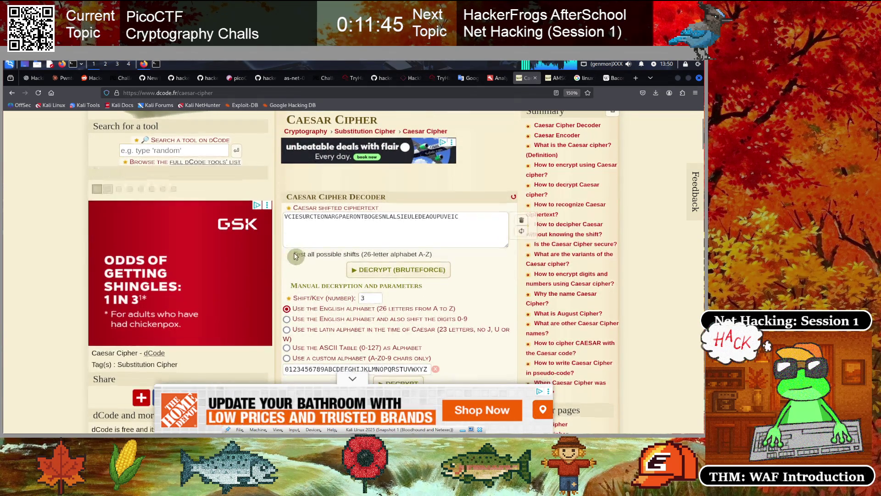
scroll(89, 270, "down", 5)
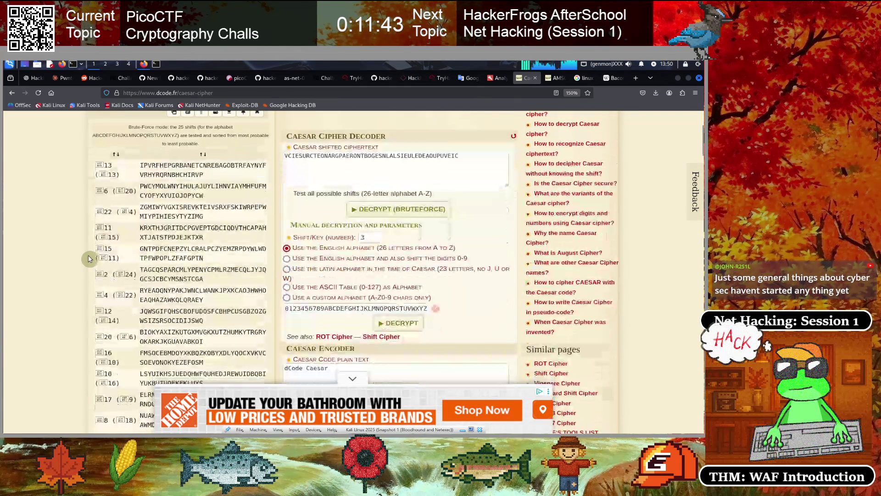
scroll(89, 259, "down", 5)
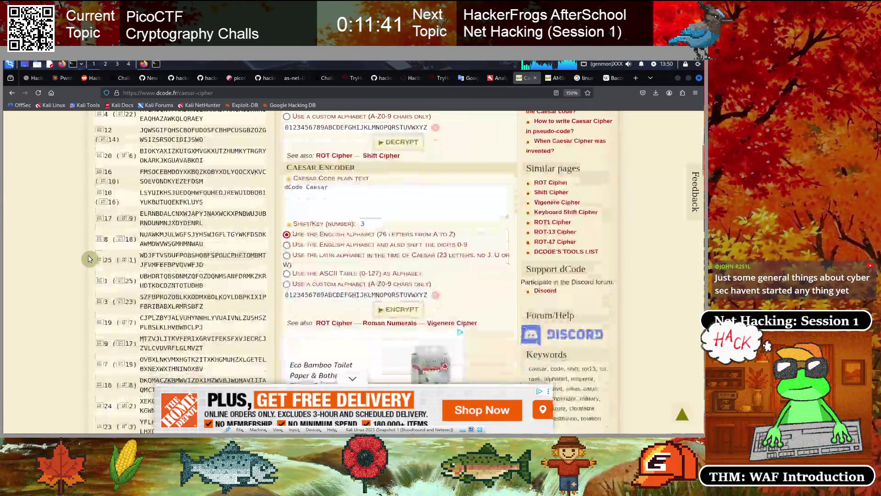
scroll(89, 259, "up", 12)
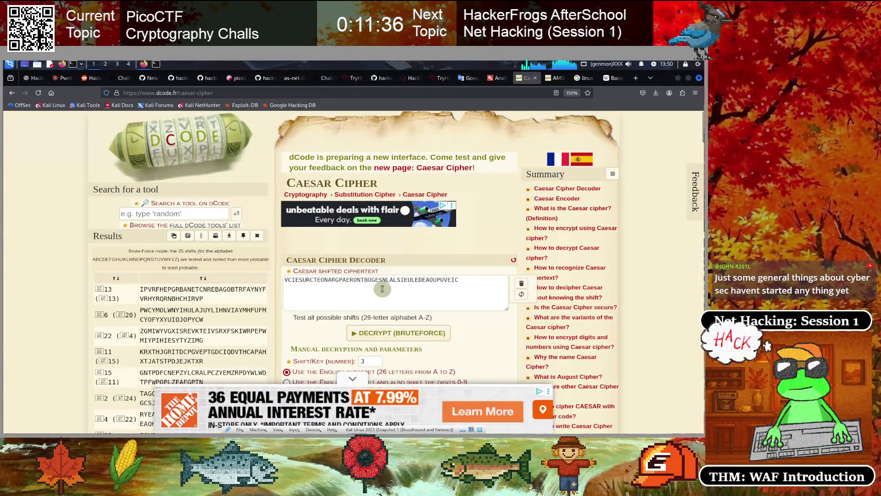
Trim the caesar-cipher path from the dCode address.
left_click(257, 92)
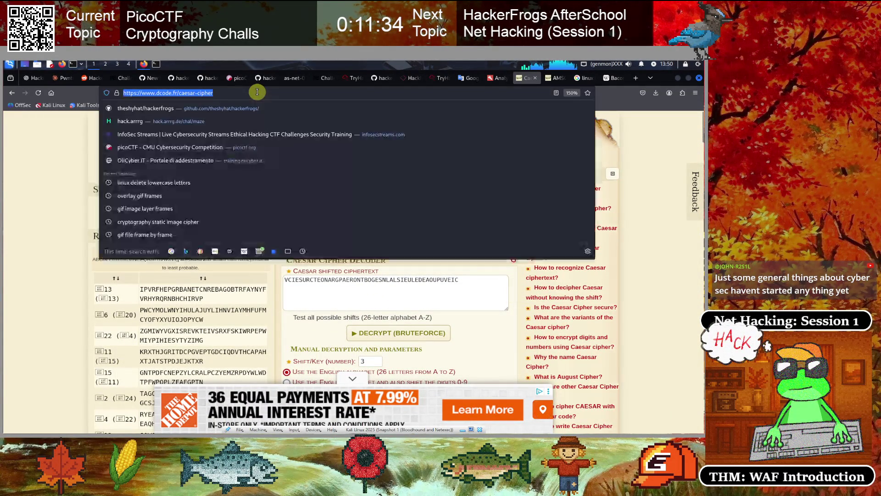
left_click(257, 93)
key("shift+Left")
key("shift+Left")
key("shift+Left")
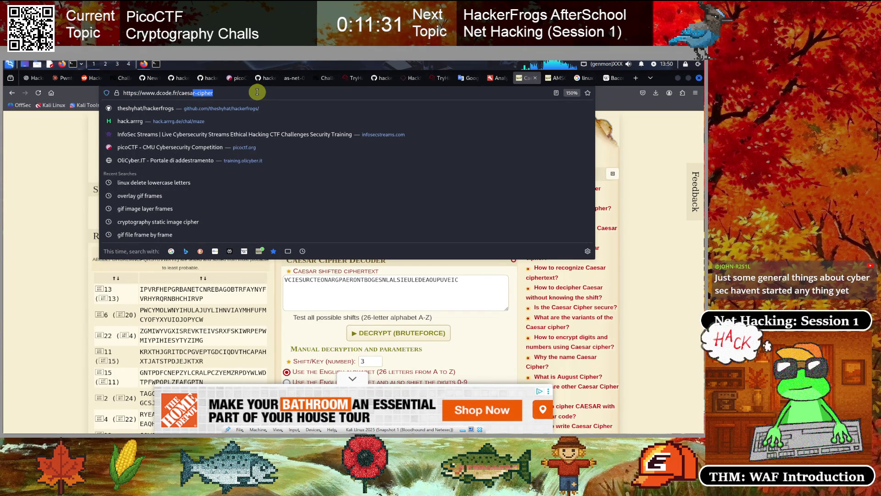
key("shift+Left")
key("BackSpace")
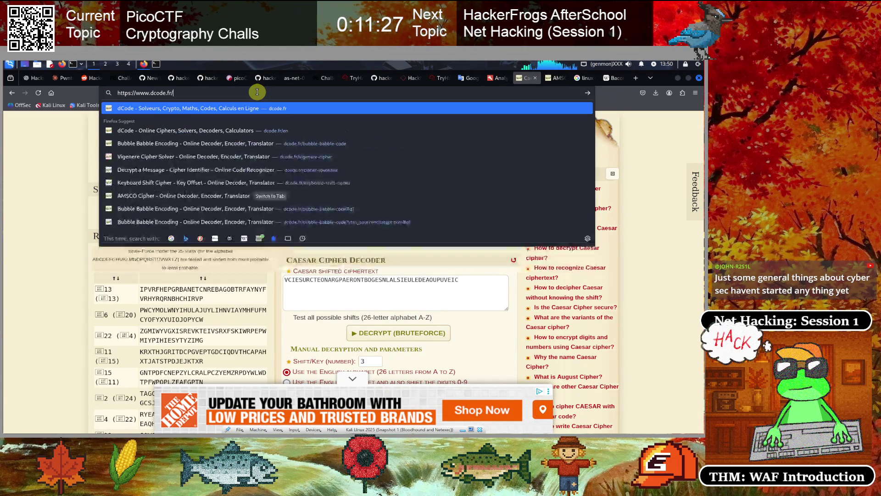
Load dCode's Vigenère Cipher tool, then switch back to the terminal.
type("vigenere-cipher")
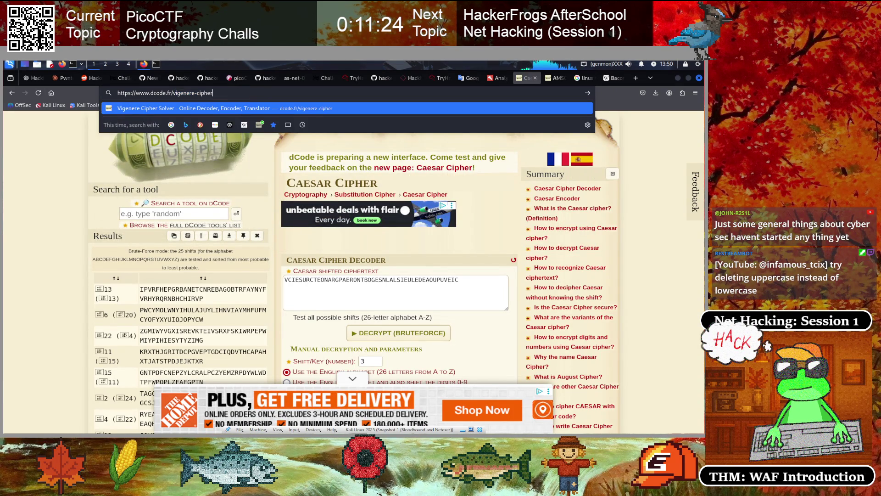
key("Return")
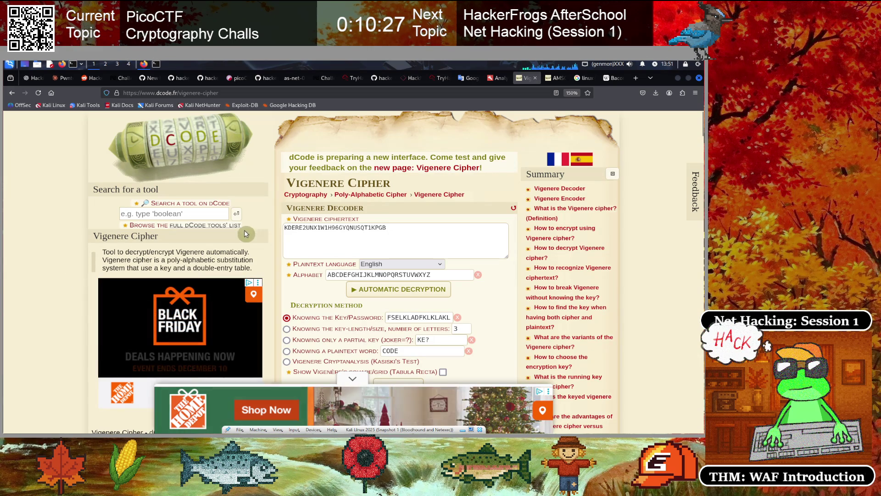
left_click(156, 64)
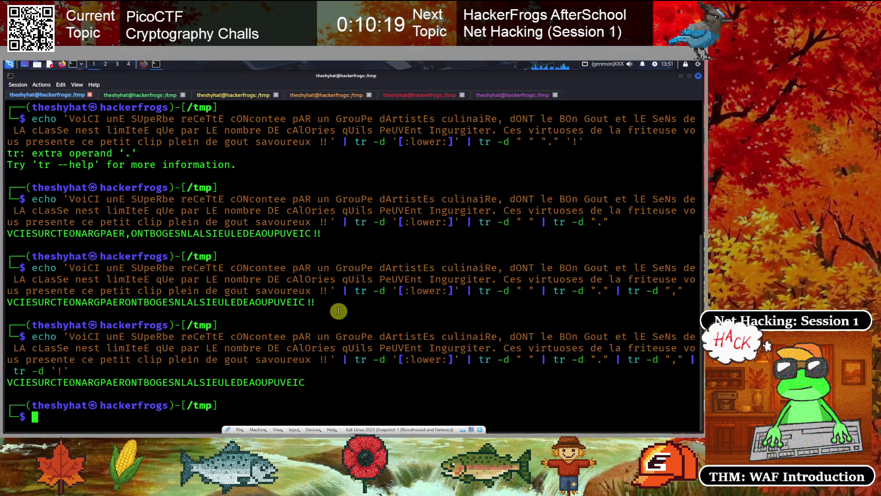
Turn the previous command into tr -d '[:upper:]' and run it on the French text.
key("Up")
key("BackSpace")
key("BackSpace")
key("BackSpace")
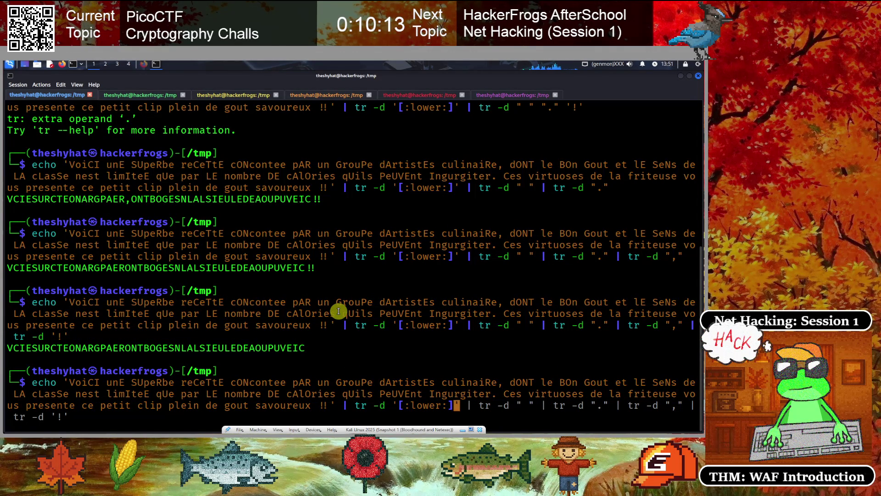
key("BackSpace")
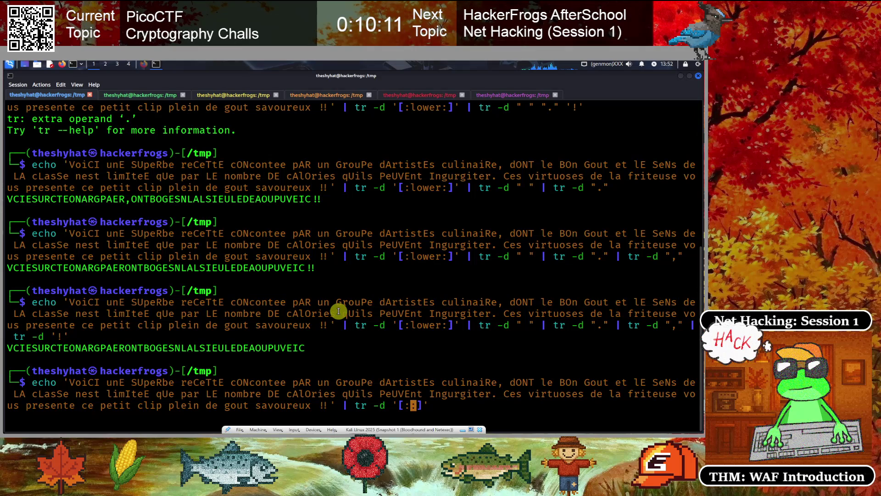
type("upper:")
key("Return")
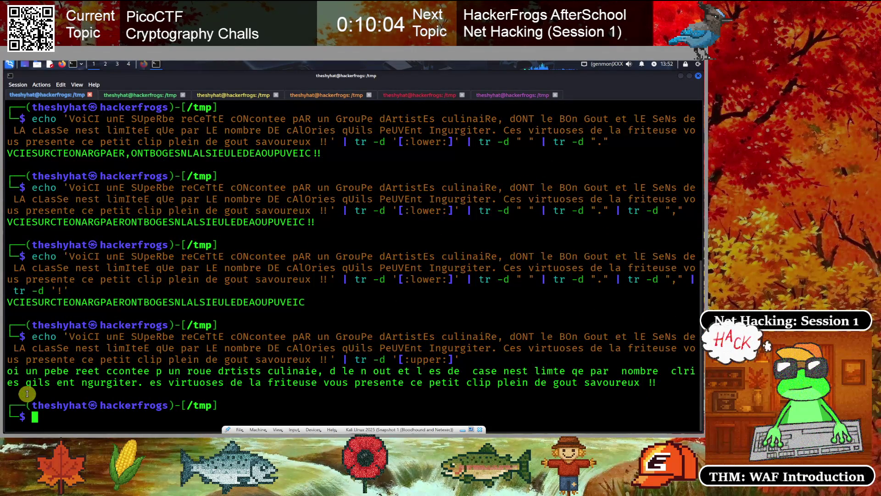
Copy both lines of lowercase-only output and return to the browser.
left_click(9, 371)
left_click_drag(144, 367, 655, 380)
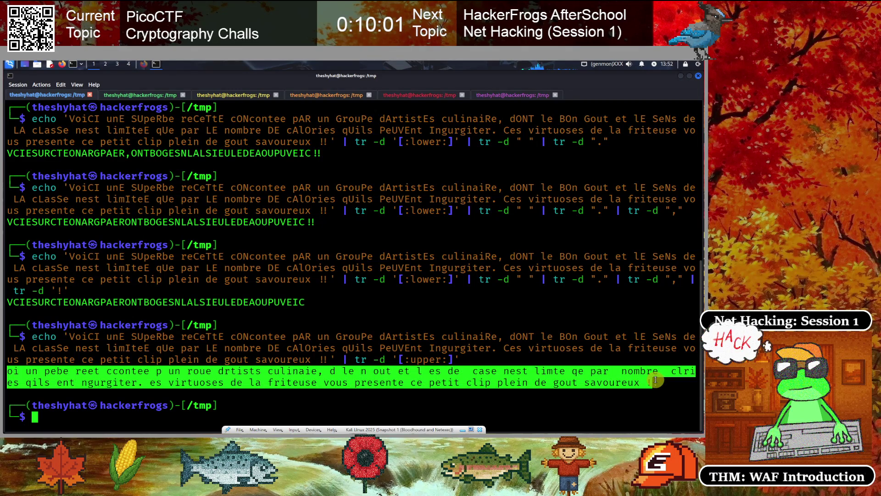
right_click(586, 379)
left_click(592, 262)
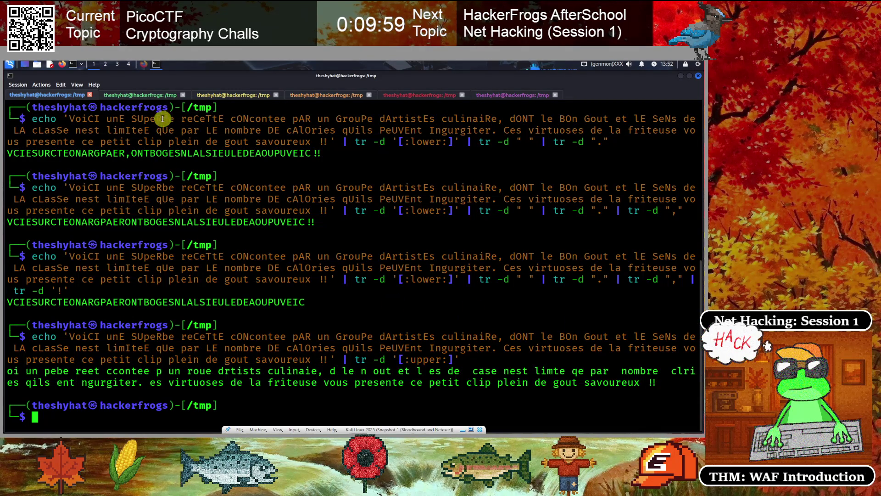
left_click(144, 64)
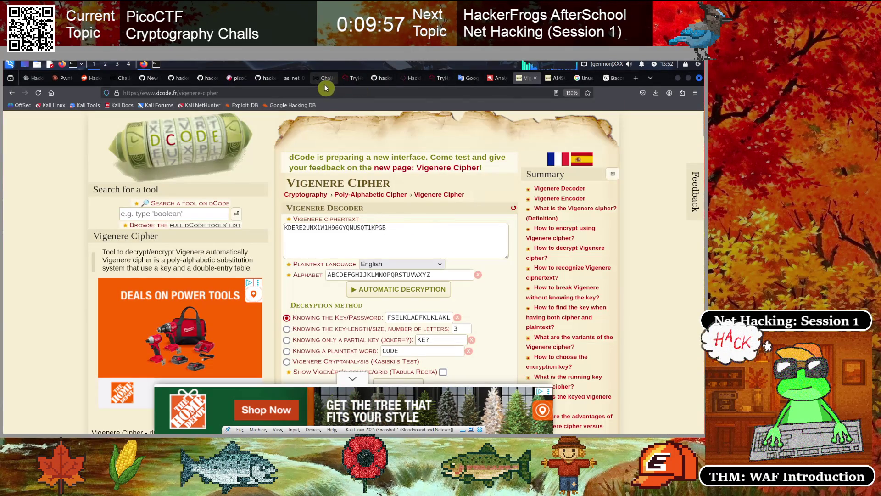
Replace Google Translate's source with the lowercase-only French text to check its translation.
left_click(469, 79)
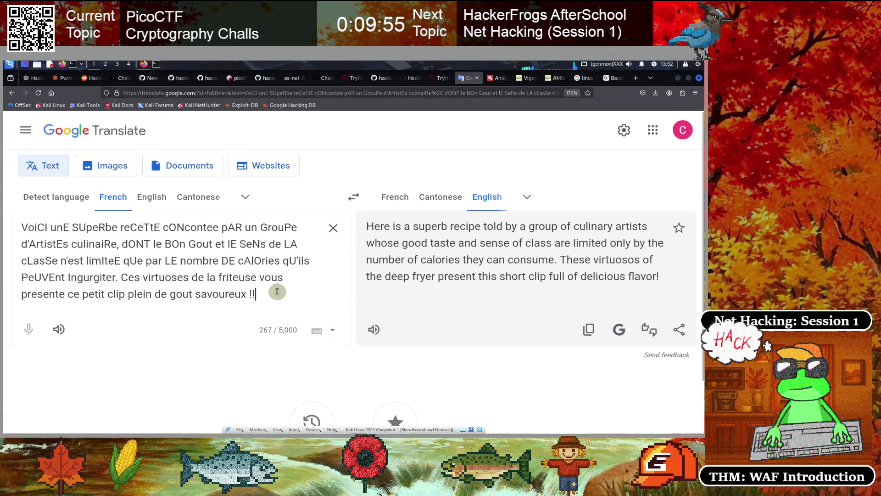
key("shift+Up")
key("shift+Up")
key("shift+Up")
key("BackSpace")
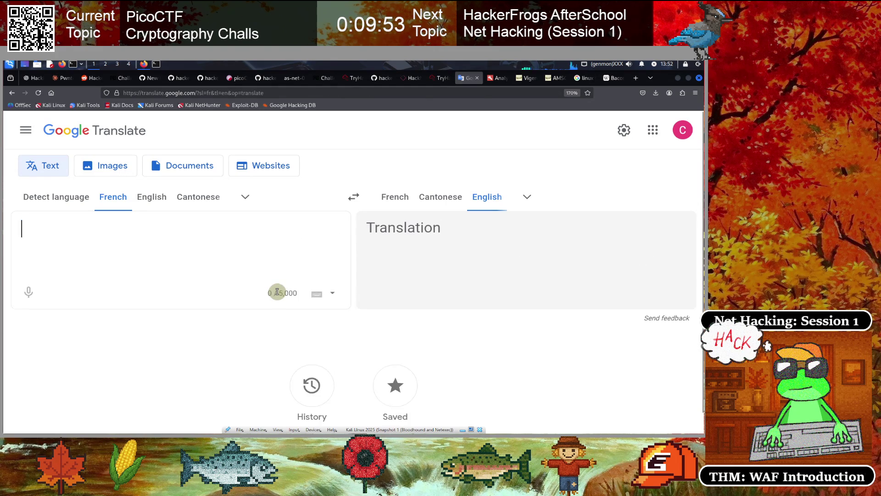
key("ctrl+v")
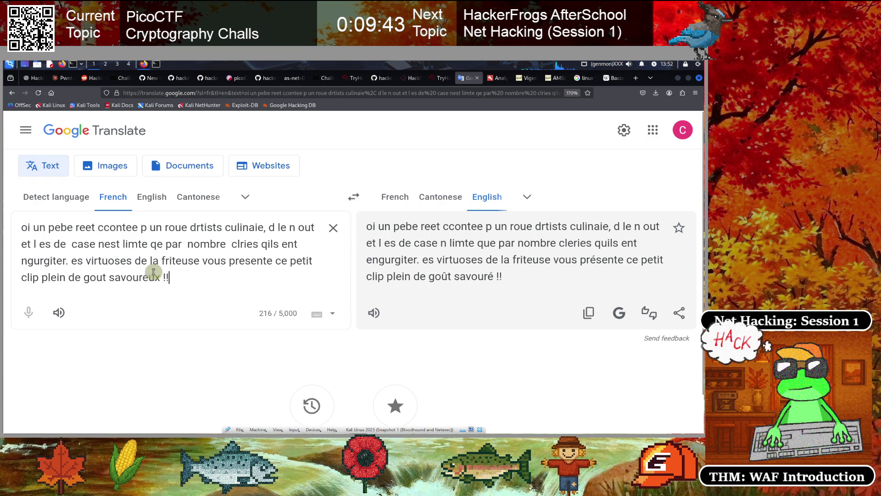
left_click_drag(154, 272, 75, 245)
left_click(194, 262)
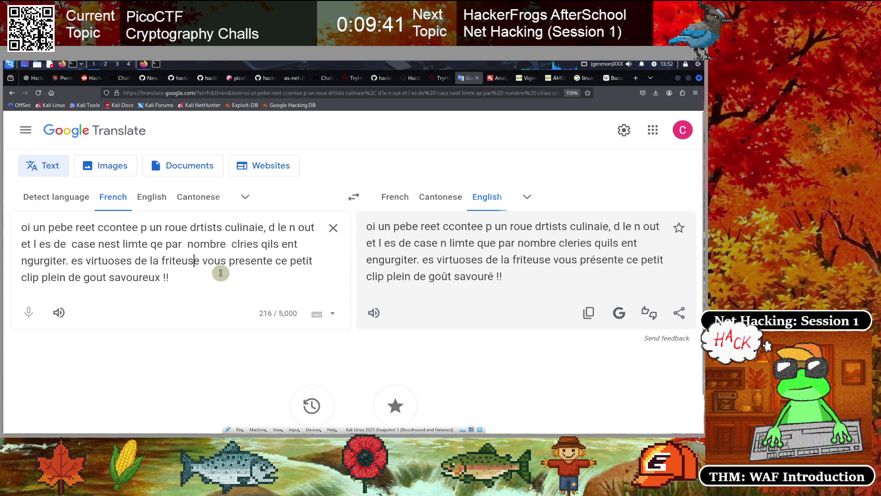
left_click(13, 96)
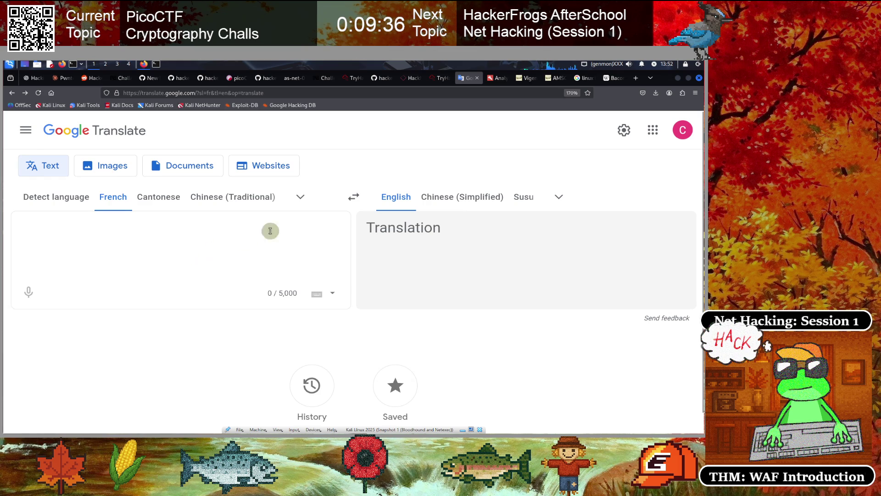
key("ctrl+v")
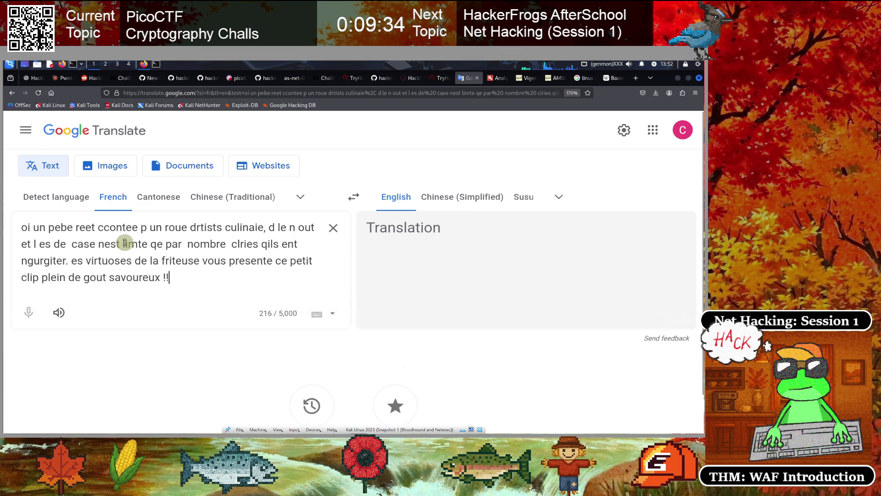
Go back to the RingZer0 'Hangovers and more: Bacon' challenge tab.
left_click(144, 63)
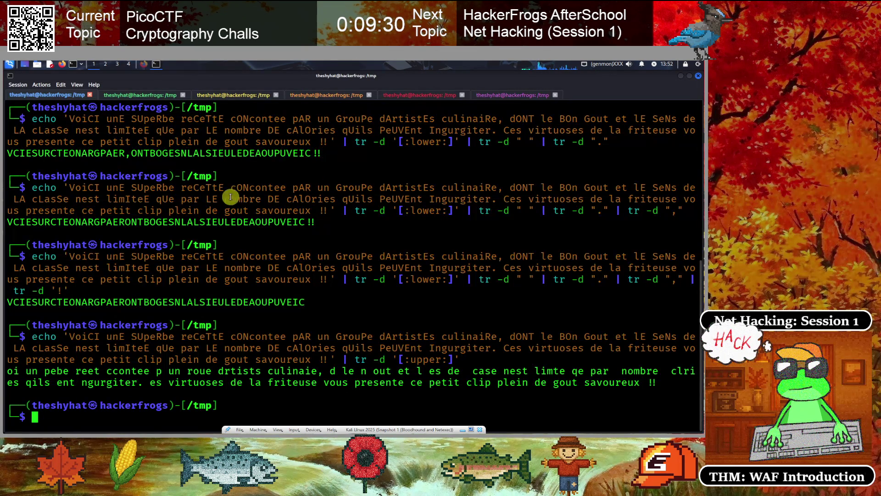
left_click(143, 63)
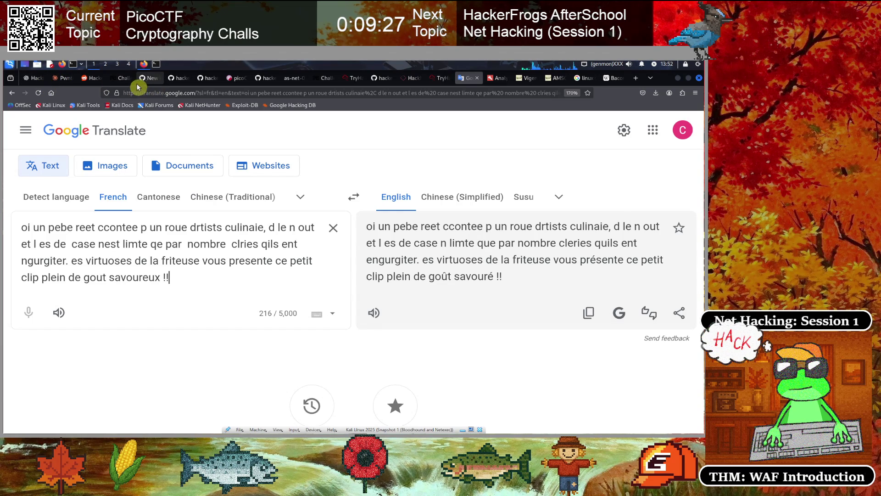
left_click(118, 78)
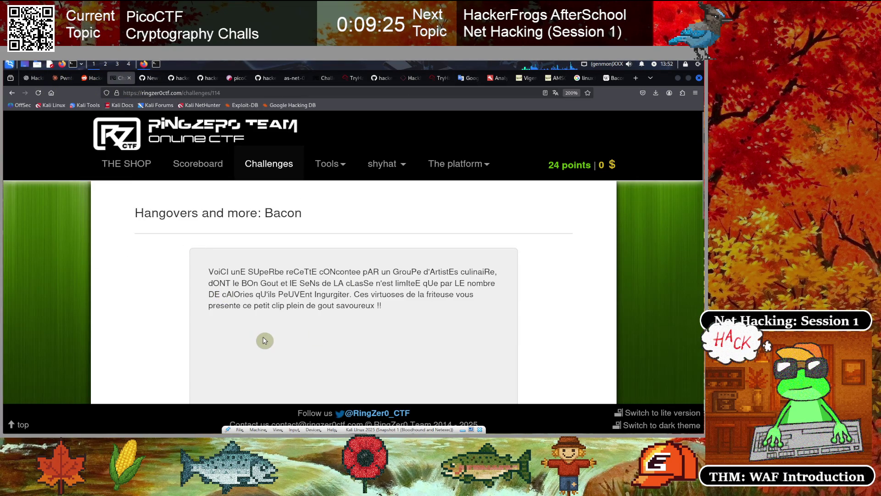
Set the challenge page zoom to 240% and highlight 'Hangovers and' in the title.
key("ctrl+plus")
key("ctrl+plus")
key("ctrl+minus")
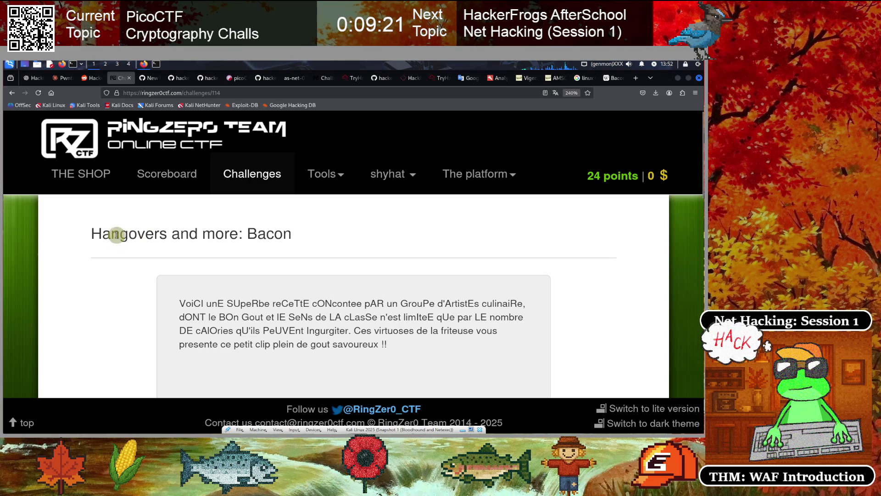
left_click_drag(91, 233, 257, 233)
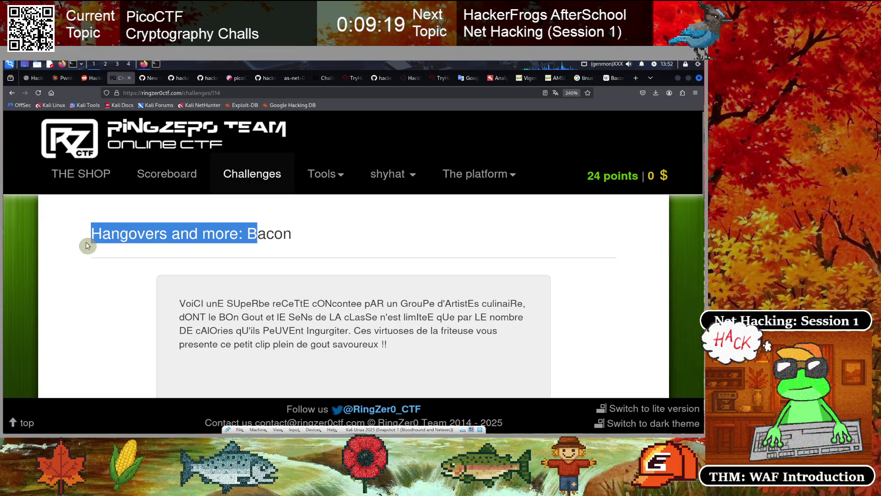
left_click(91, 243)
left_click_drag(201, 234, 83, 236)
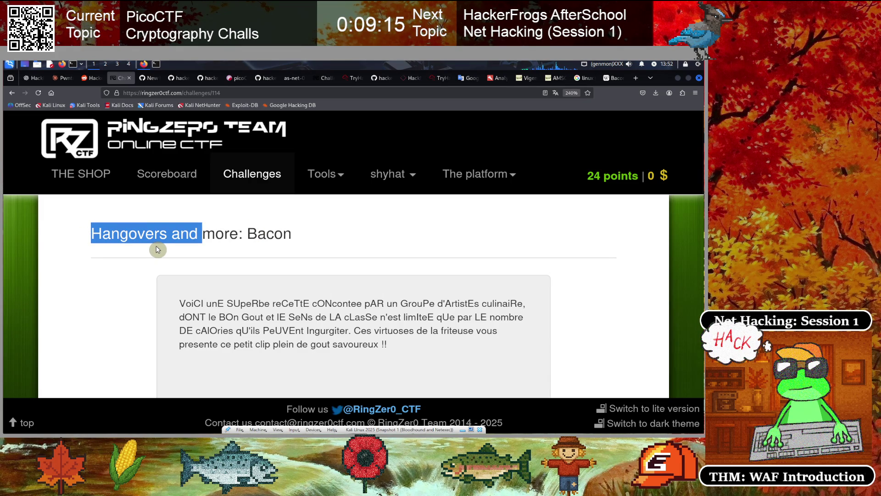
scroll(244, 272, "down", 10)
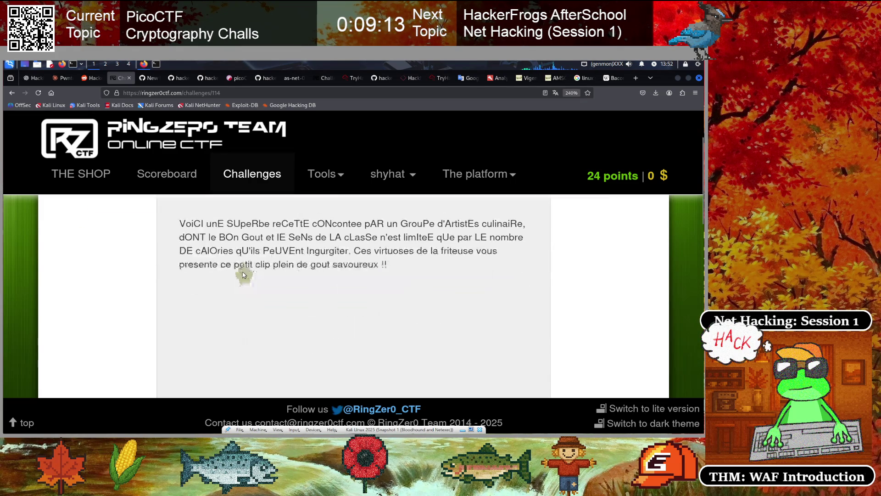
scroll(244, 274, "up", 2)
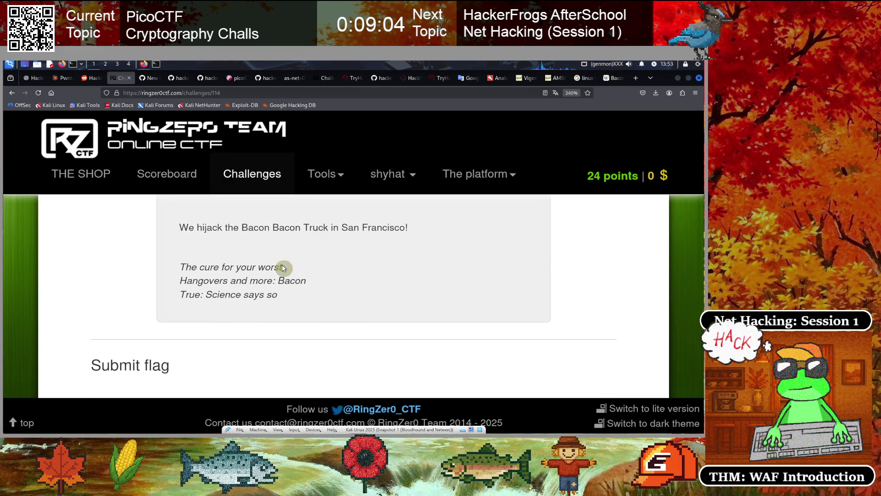
Highlight 'Hangovers and more' in the poem, then enter 'hangover cipher' in a new tab.
left_click_drag(180, 267, 295, 274)
left_click(232, 289)
left_click_drag(178, 282, 272, 281)
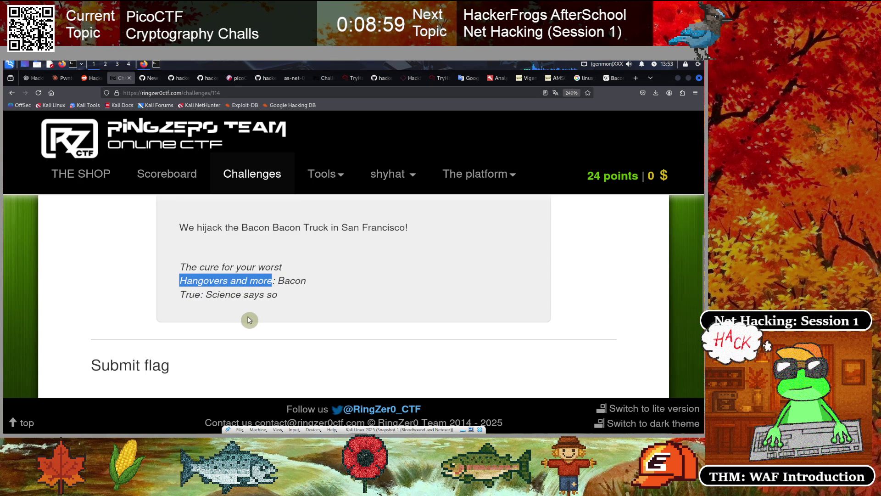
left_click(635, 77)
type("hangover cipher")
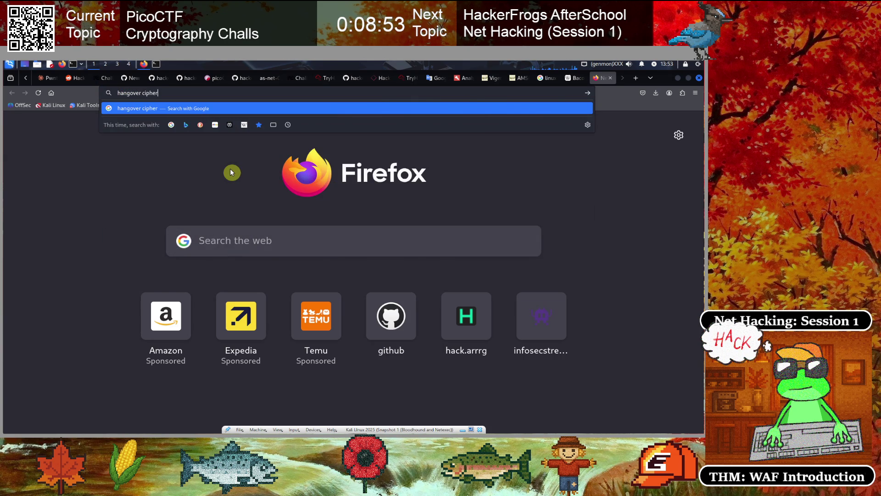
Search 'hangover cipher', skim the unrelated song, film and GitHub results, and return to RingZer0.
key("Return")
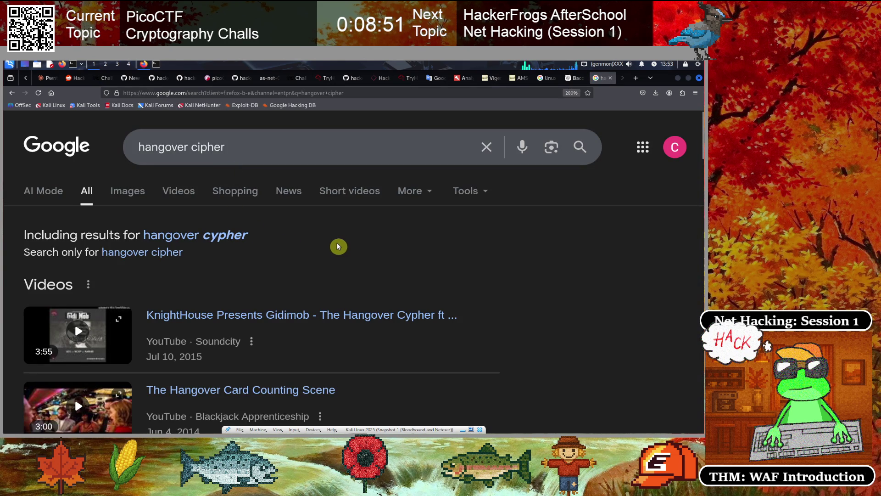
scroll(339, 246, "down", 8)
scroll(338, 246, "down", 5)
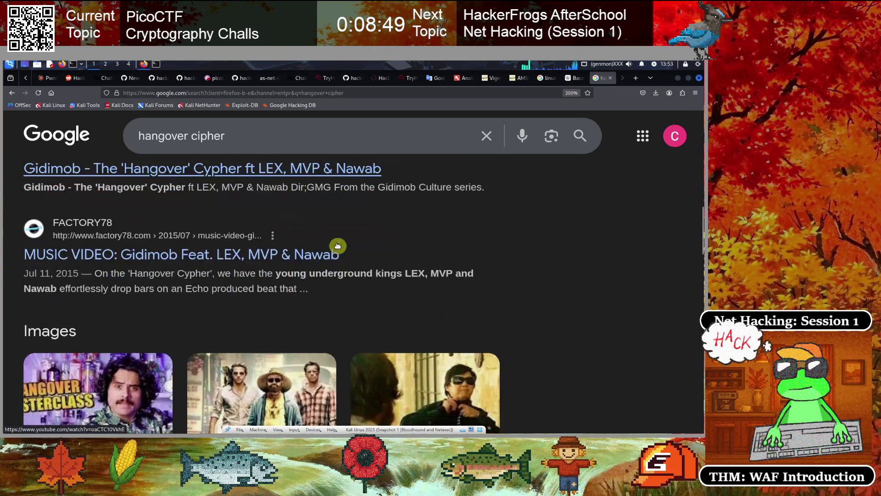
scroll(338, 246, "up", 3)
scroll(338, 246, "down", 2)
scroll(338, 246, "down", 8)
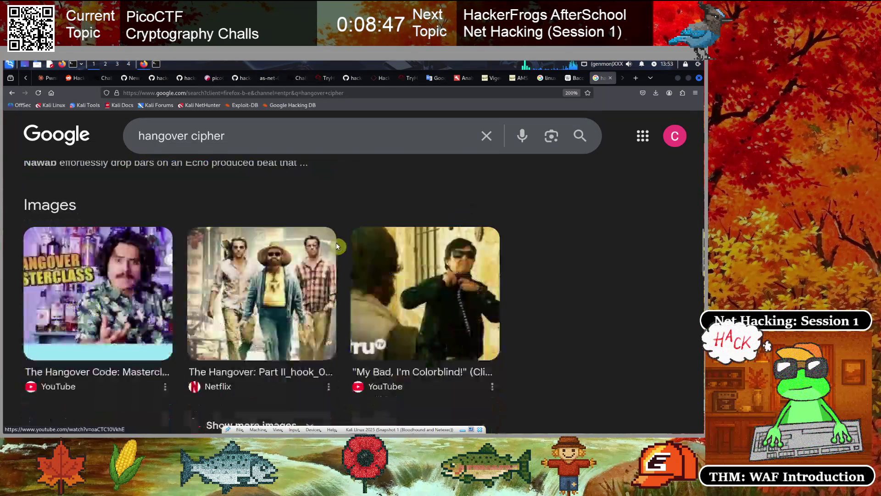
scroll(338, 246, "down", 2)
scroll(338, 246, "down", 2)
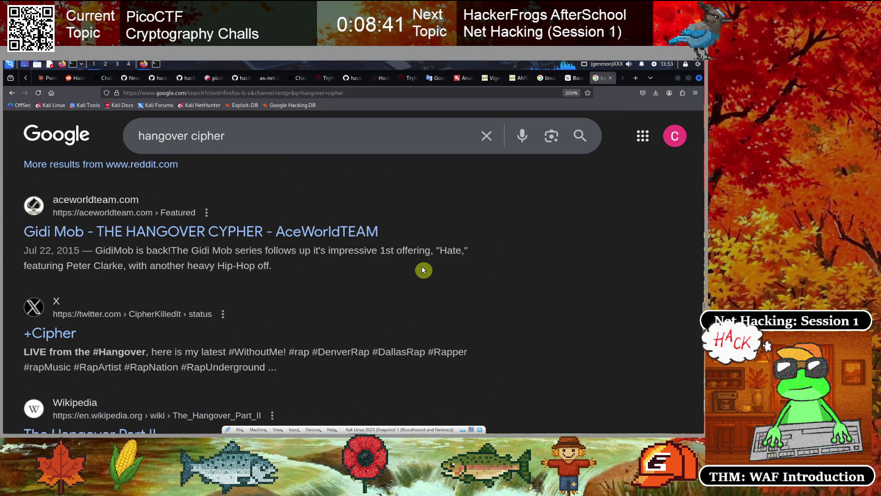
scroll(118, 276, "down", 2)
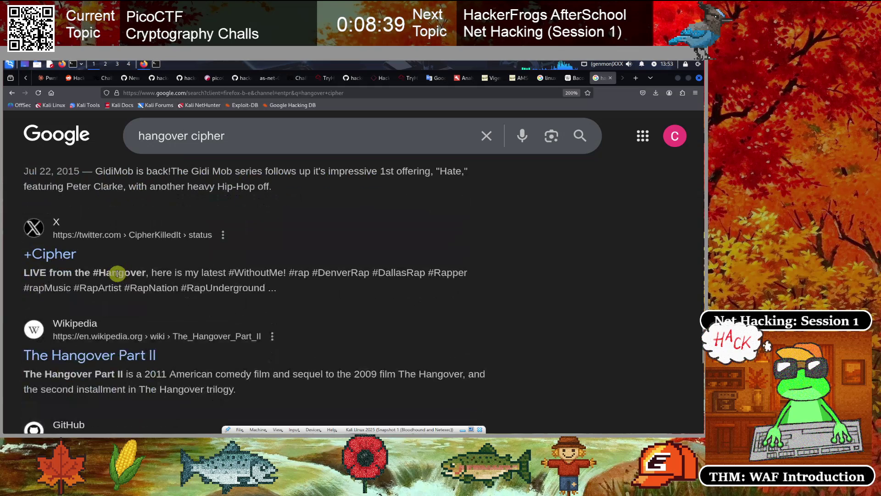
scroll(118, 274, "down", 3)
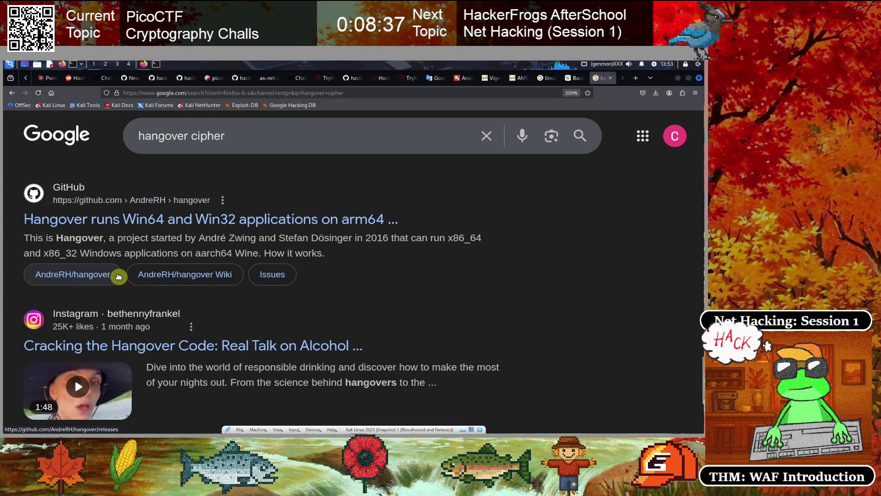
scroll(118, 276, "down", 3)
scroll(119, 276, "up", 10)
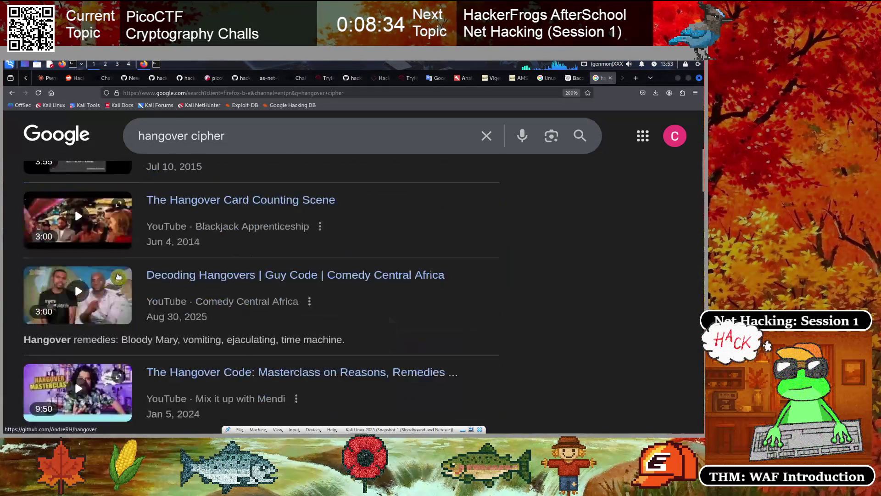
scroll(119, 276, "up", 3)
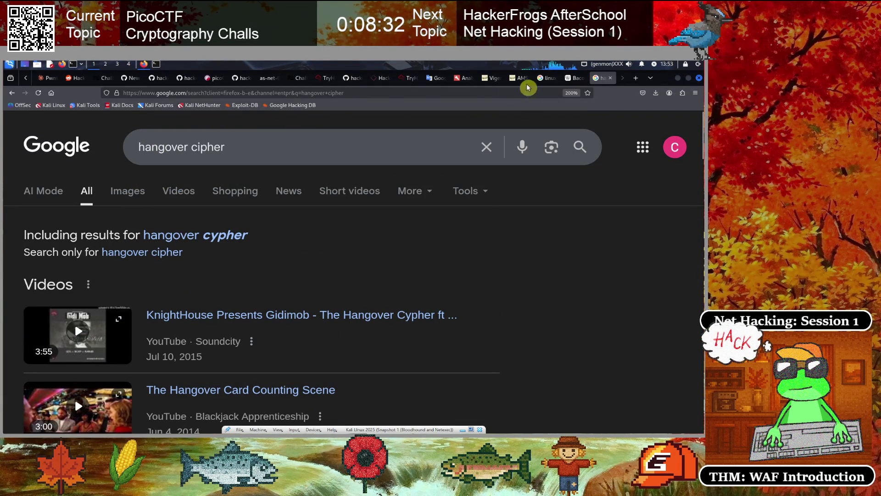
left_click(103, 79)
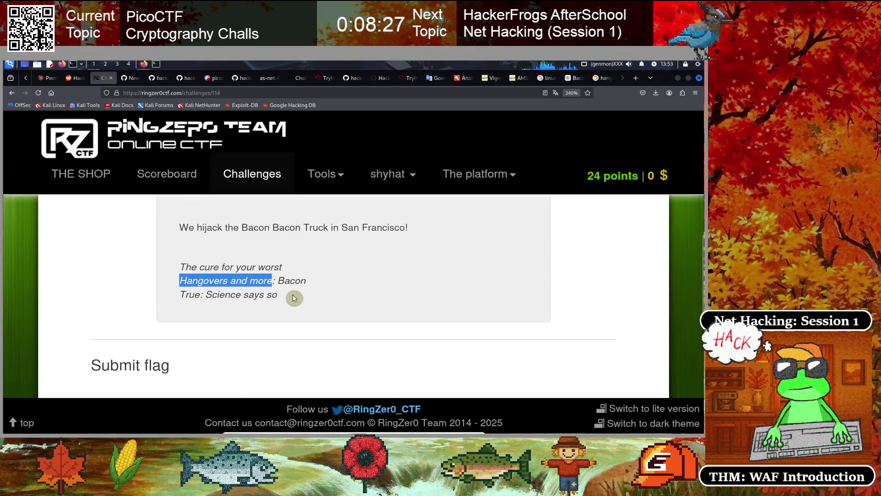
left_click(203, 294)
mouse_move(180, 295)
left_mouse_down()
mouse_move(266, 294)
mouse_move(243, 327)
left_mouse_up()
scroll(249, 323, "up", 2)
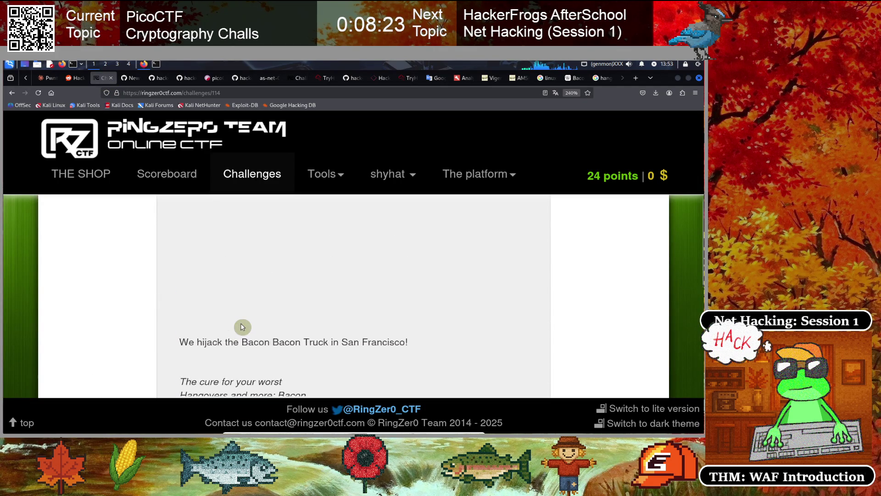
key("ctrl+minus")
key("ctrl+minus")
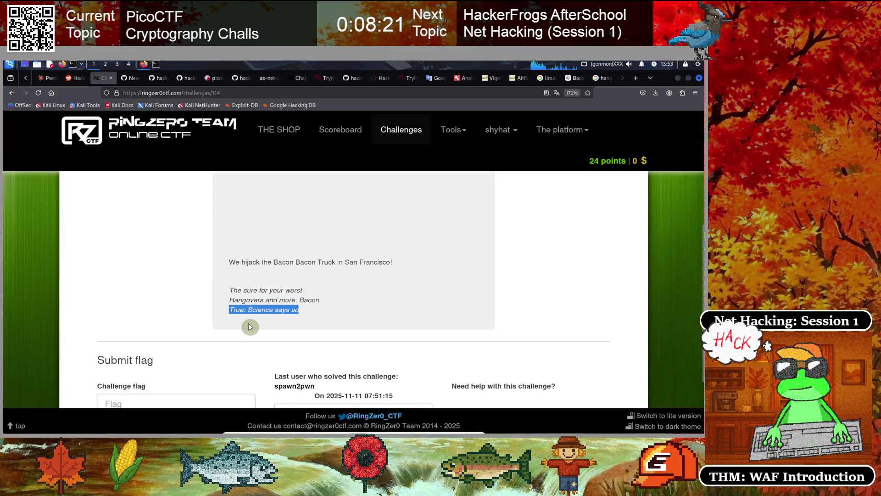
scroll(250, 326, "up", 5)
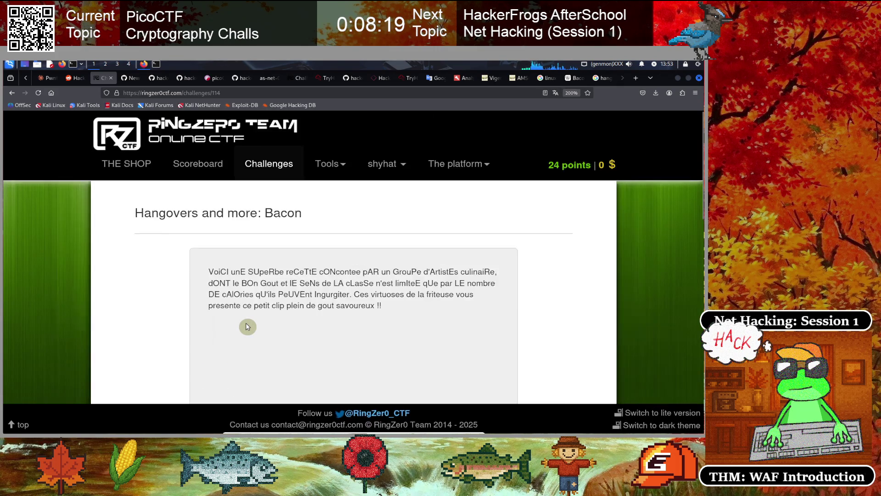
key("ctrl+plus")
key("ctrl+plus")
scroll(307, 317, "down", 3)
scroll(294, 319, "up", 3)
double_click(292, 327)
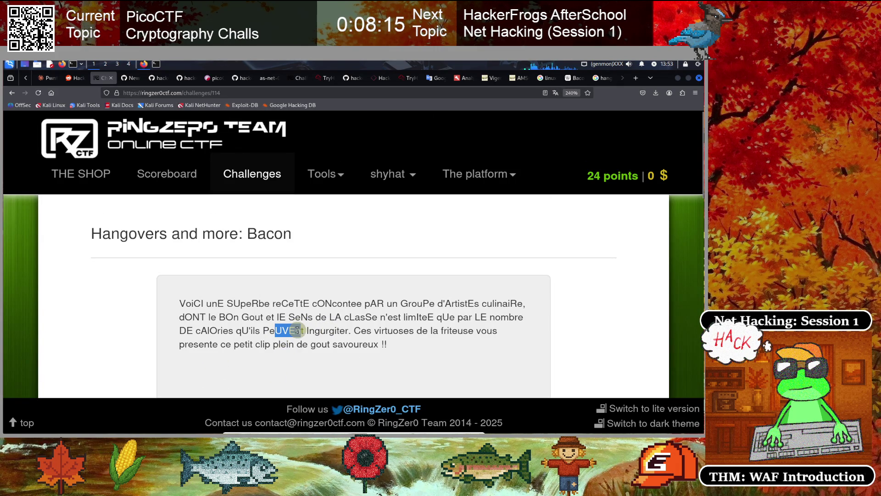
left_click(298, 330)
scroll(300, 334, "down", 1)
scroll(300, 334, "down", 5)
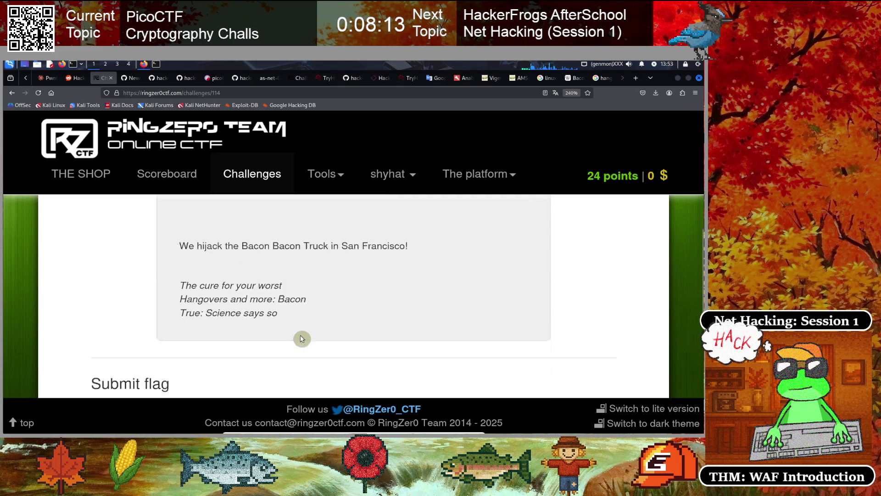
left_click_drag(255, 282, 311, 283)
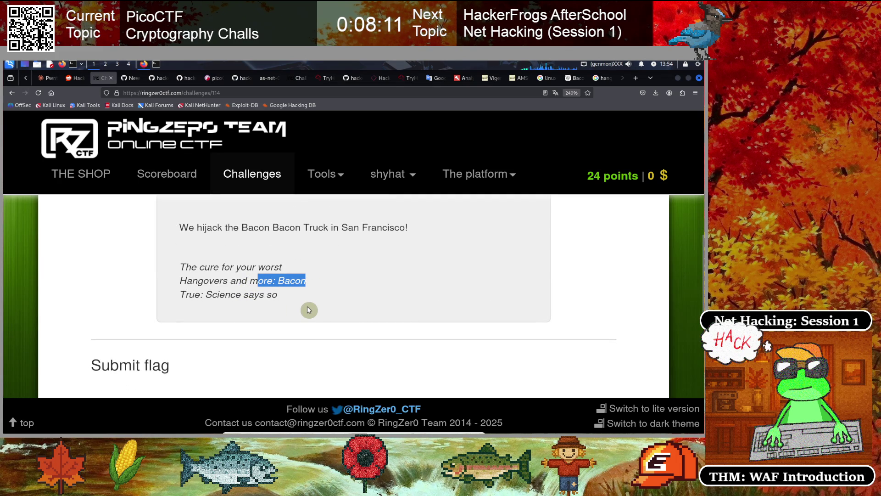
scroll(307, 310, "up", 6)
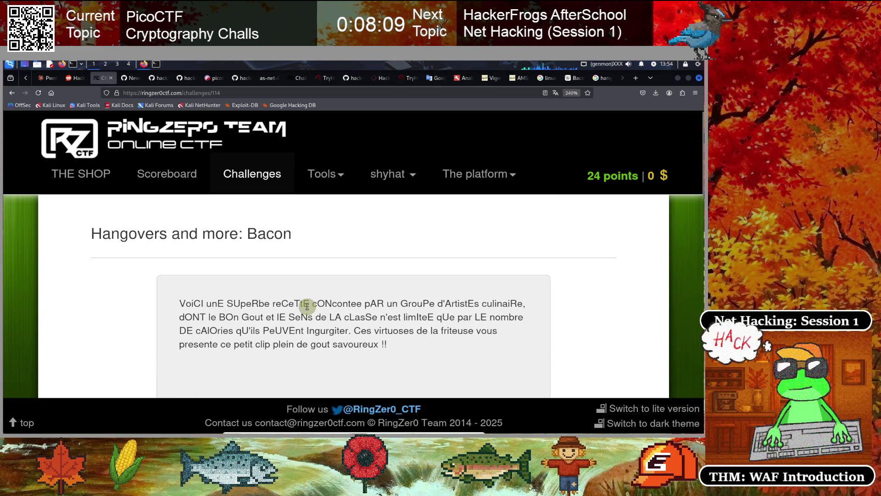
left_click(295, 227)
left_click_drag(271, 229, 225, 233)
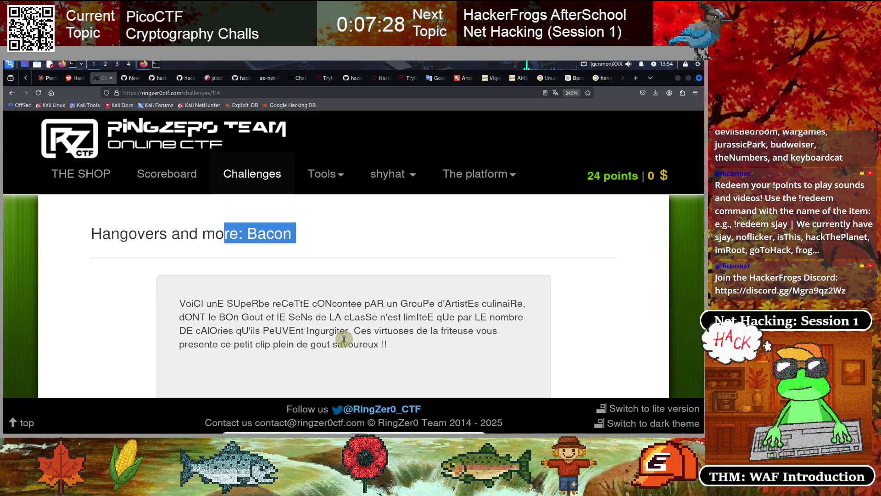
left_click(205, 317)
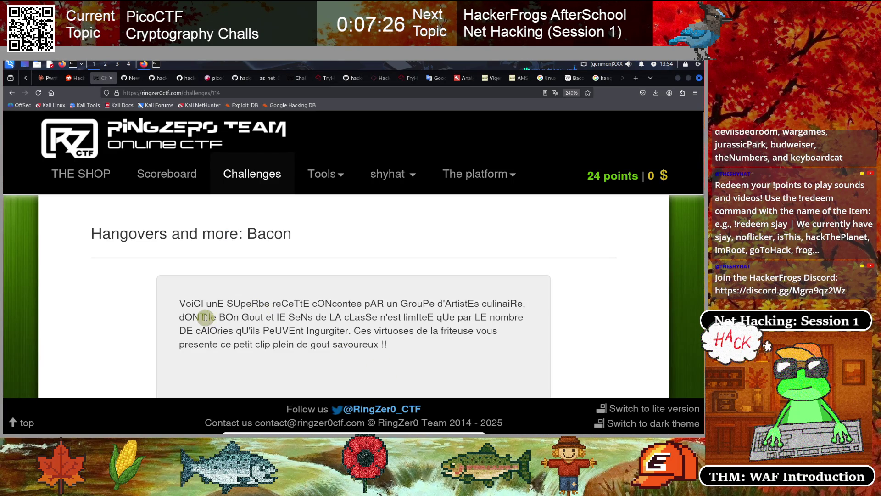
left_click_drag(179, 303, 455, 350)
left_click(291, 322)
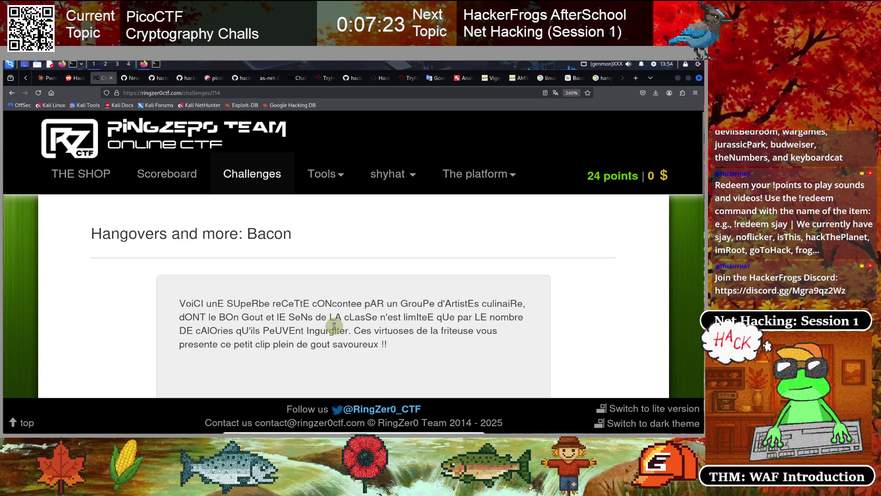
left_click(145, 66)
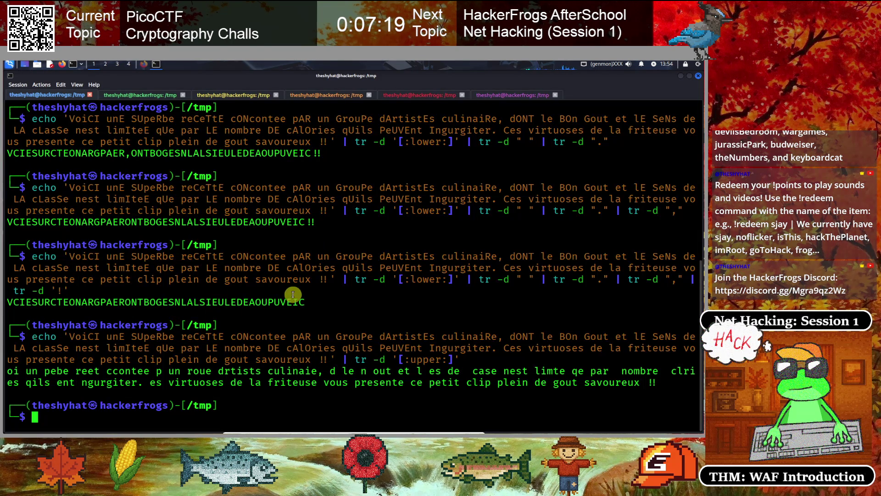
Copy VCIESURCTEONARGPAERONTBOGESNLALSIEULEDEAOUPUVEIC and bring up Firefox's hangover cipher search tab.
left_click_drag(305, 303, 8, 303)
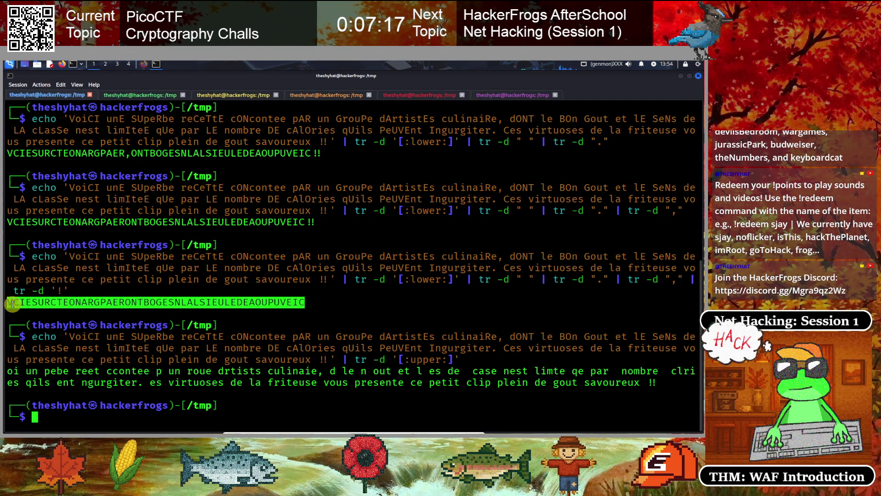
right_click(8, 303)
left_click(46, 308)
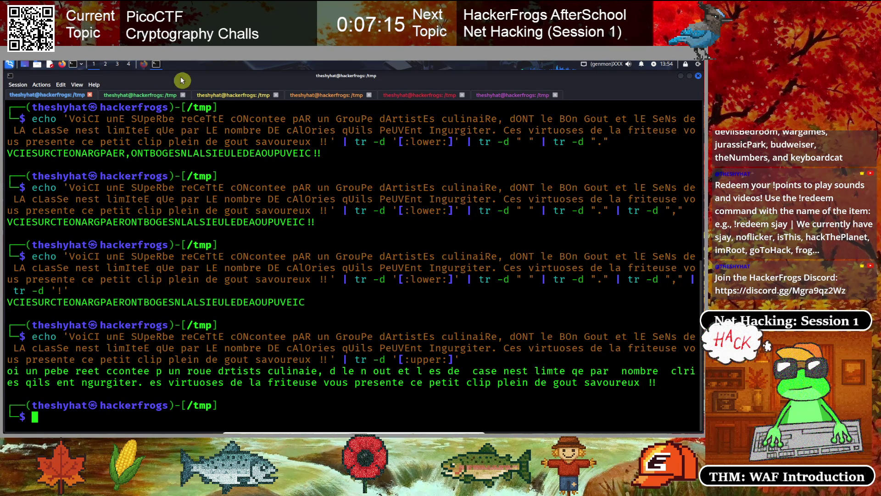
left_click(144, 65)
left_click(601, 82)
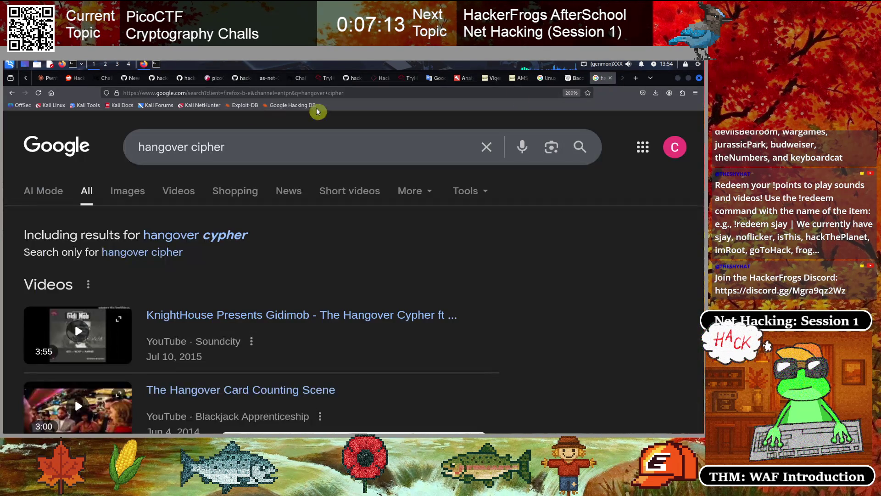
Load cyberchef.io, paste the 48-letter string as input, and add the Magic operation.
left_click(234, 92)
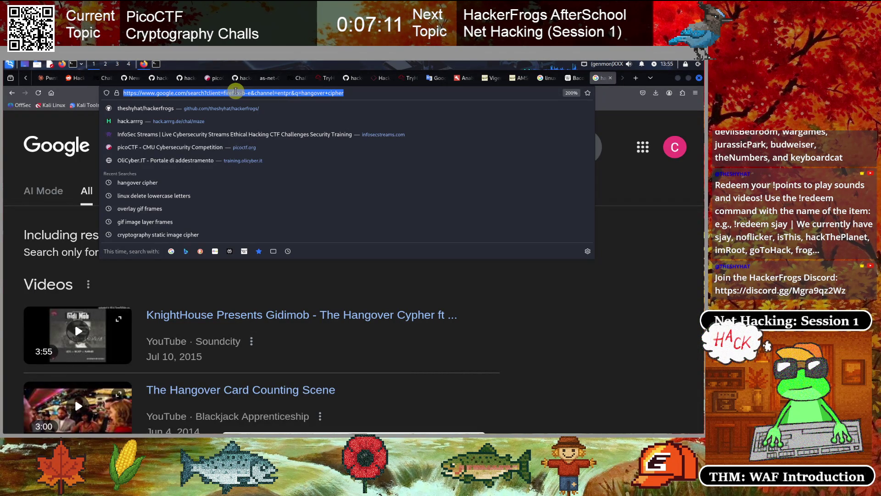
type("cyberchef.io/")
key("Return")
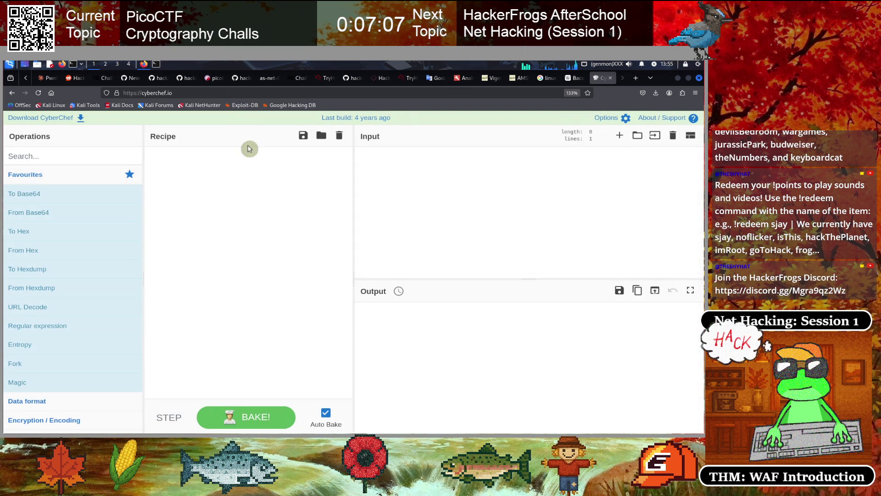
left_click(409, 253)
key("ctrl+v")
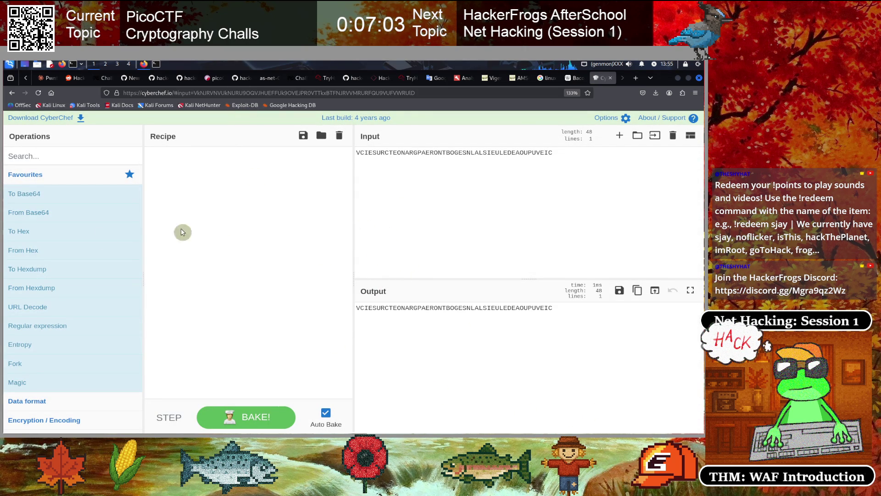
mouse_move(10, 384)
left_mouse_down()
mouse_move(59, 381)
mouse_move(197, 244)
mouse_move(207, 257)
left_mouse_up()
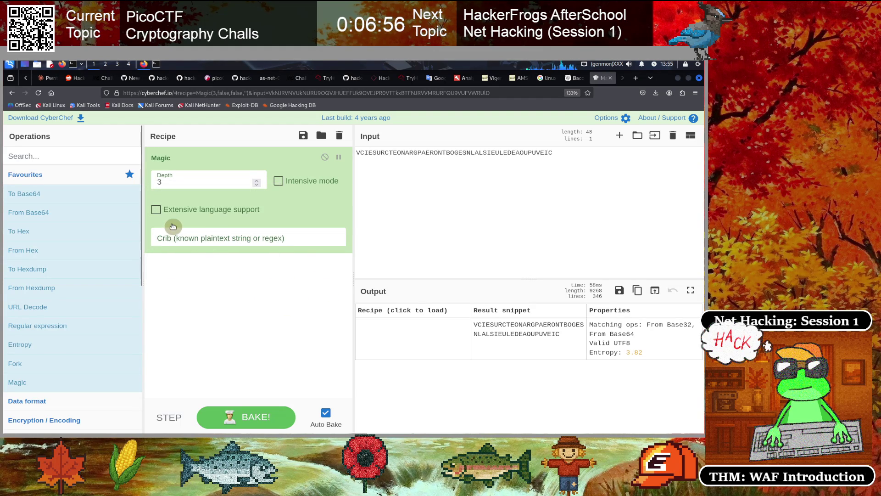
Turn on Intensive mode in CyberChef's Magic recipe and scroll through the new candidates.
left_click(278, 180)
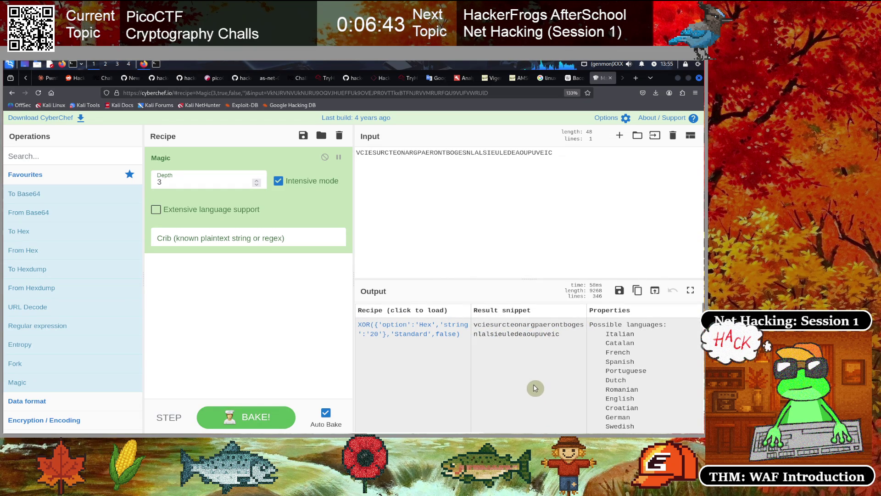
scroll(535, 388, "down", 5)
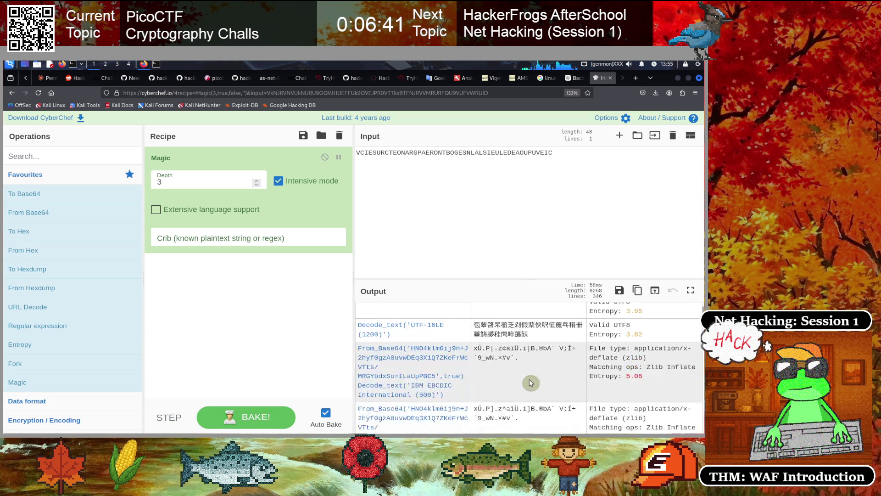
scroll(531, 383, "down", 5)
scroll(529, 379, "down", 8)
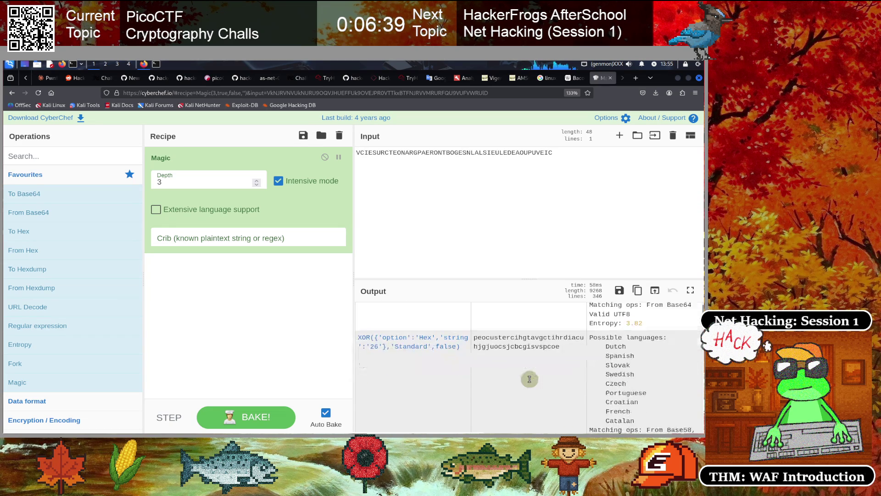
scroll(531, 383, "down", 5)
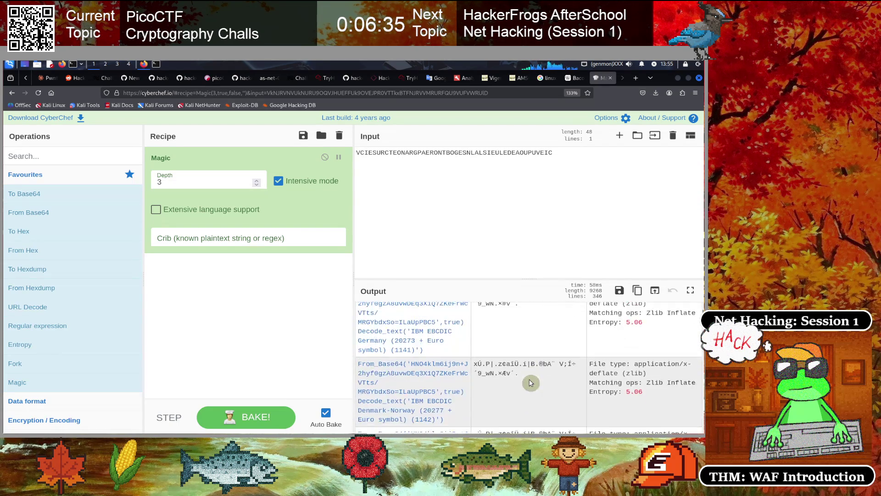
scroll(530, 382, "down", 2)
scroll(531, 382, "down", 2)
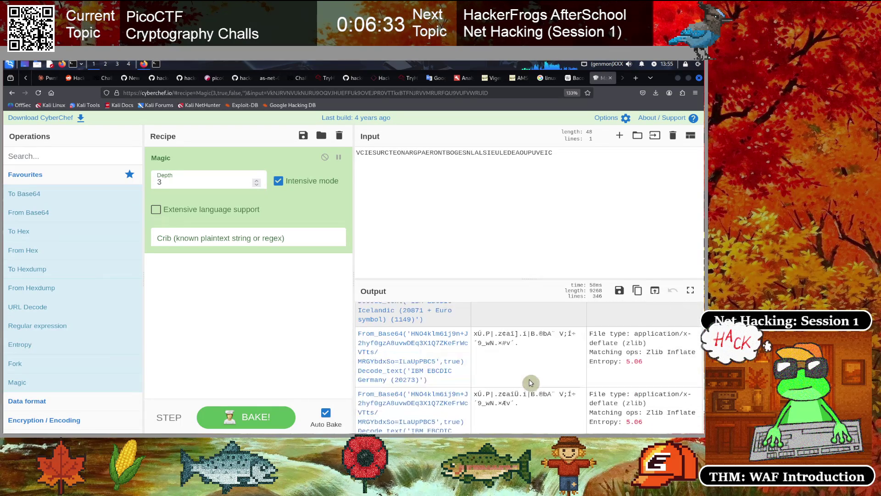
scroll(531, 383, "down", 2)
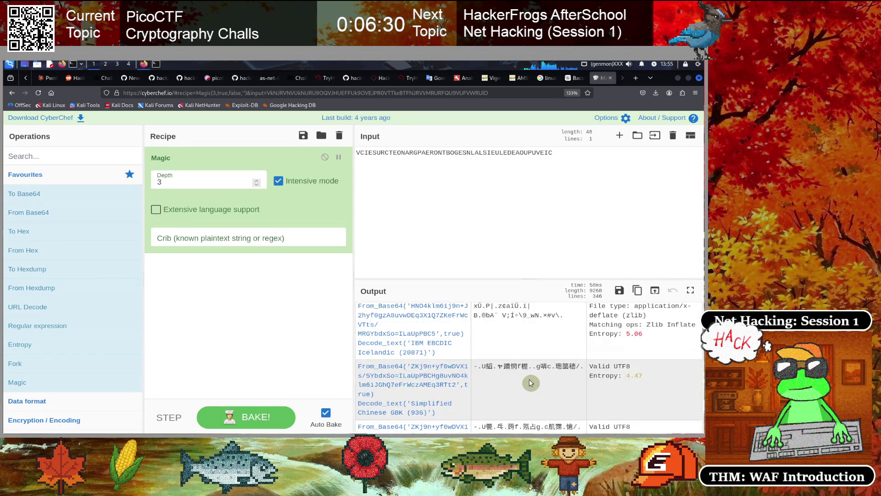
scroll(531, 383, "down", 2)
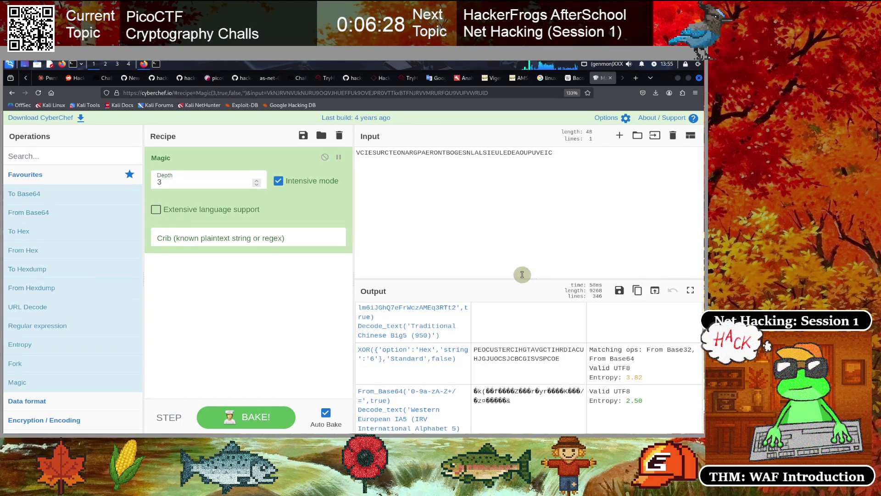
Enlarge the Output area and scroll through the many From Base64, XOR and Decode_text results.
mouse_move(519, 279)
left_mouse_down()
mouse_move(523, 170)
mouse_move(515, 208)
left_mouse_up()
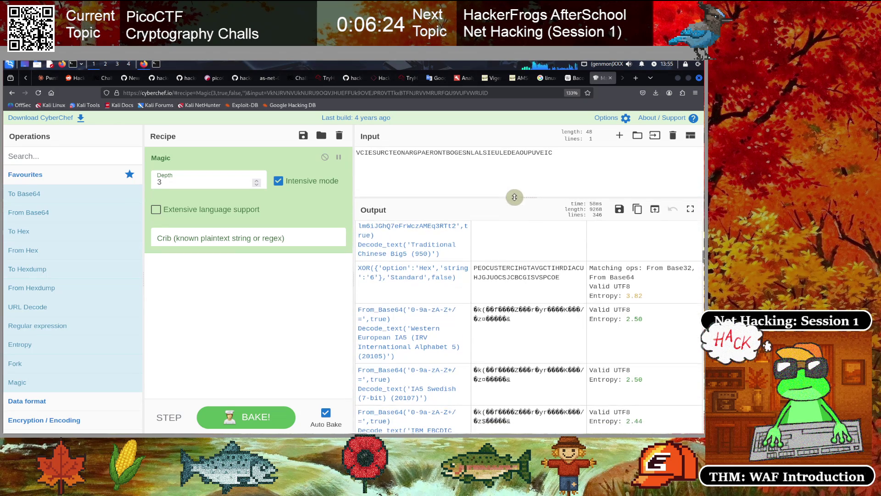
scroll(517, 346, "down", 5)
scroll(517, 346, "down", 4)
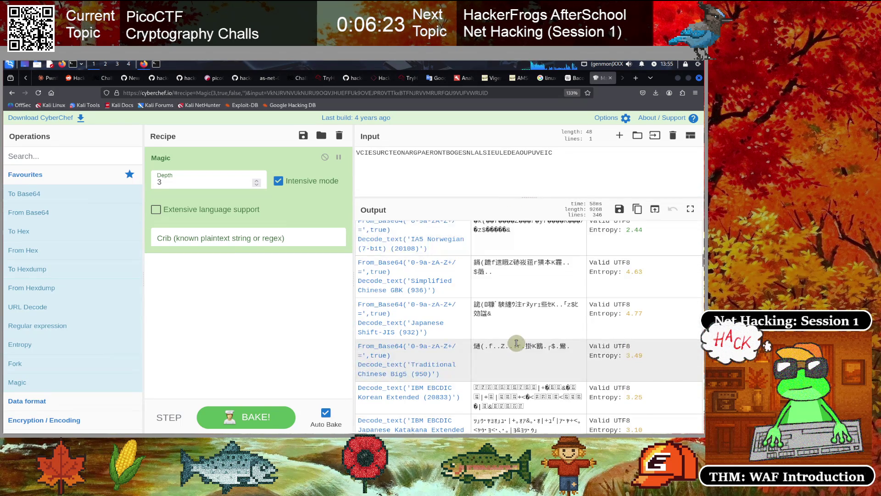
scroll(517, 342, "down", 1)
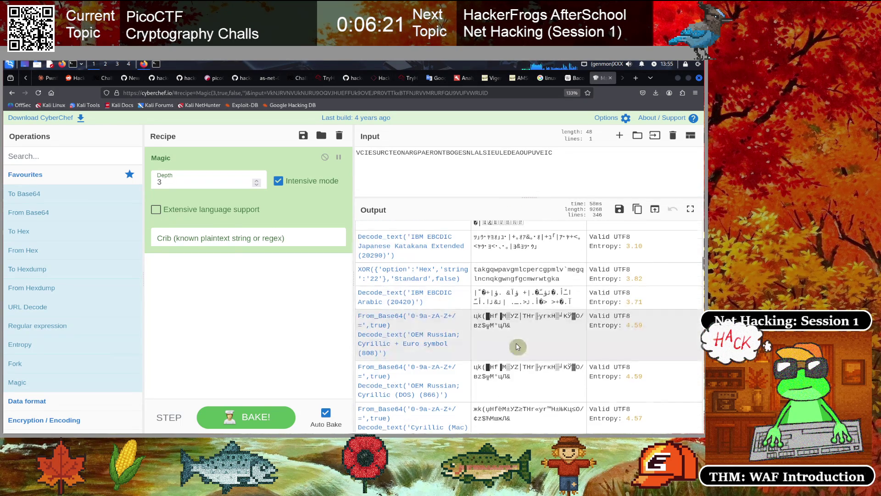
scroll(518, 346, "down", 3)
scroll(518, 344, "down", 3)
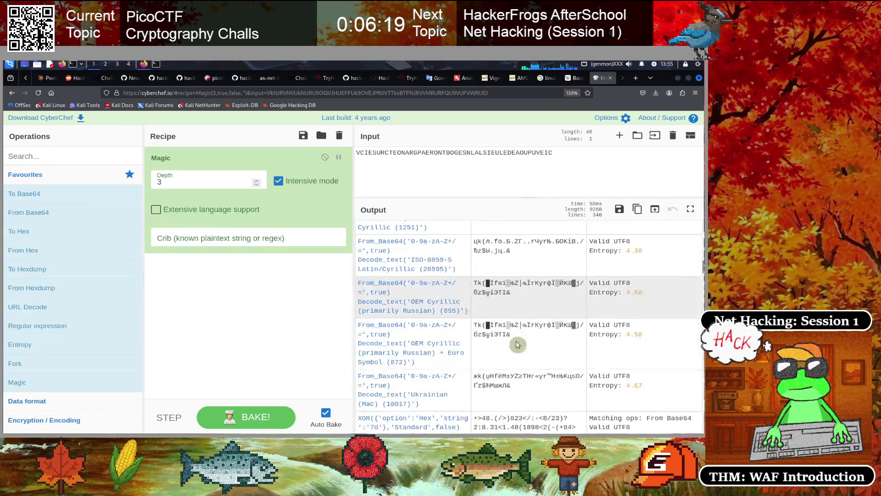
scroll(517, 344, "down", 4)
scroll(517, 345, "down", 4)
scroll(517, 344, "down", 4)
scroll(517, 344, "down", 3)
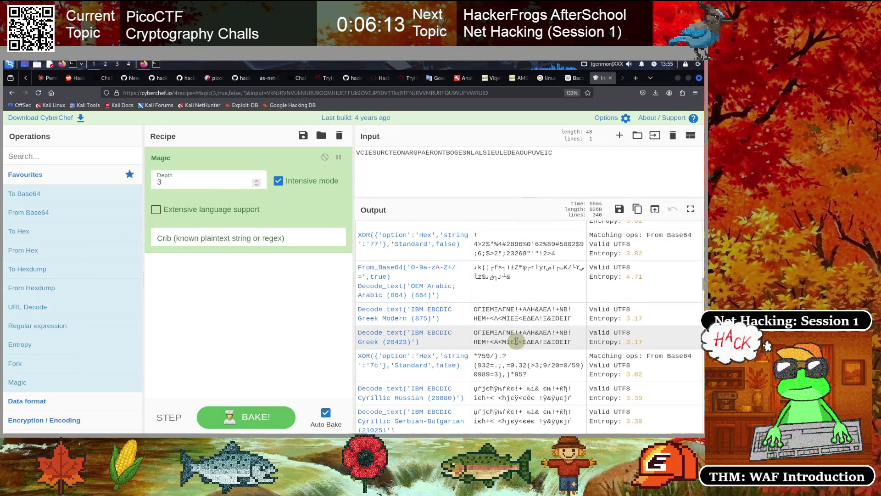
scroll(516, 341, "down", 4)
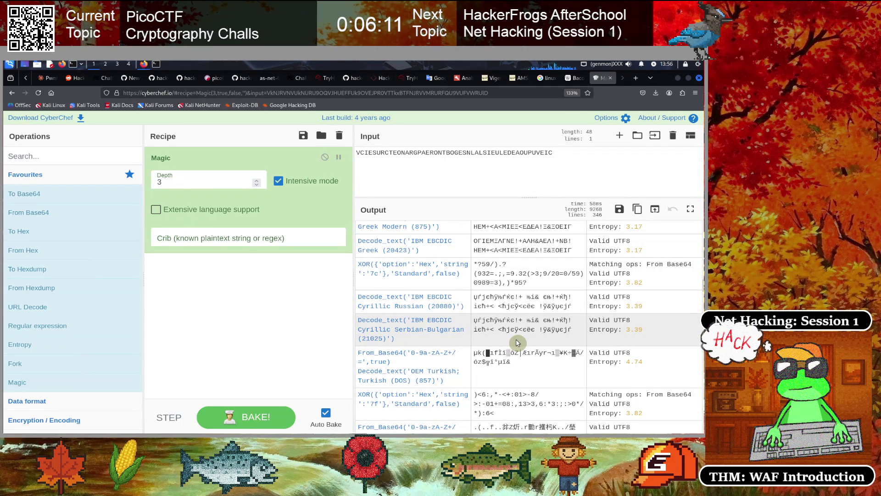
scroll(517, 342, "down", 4)
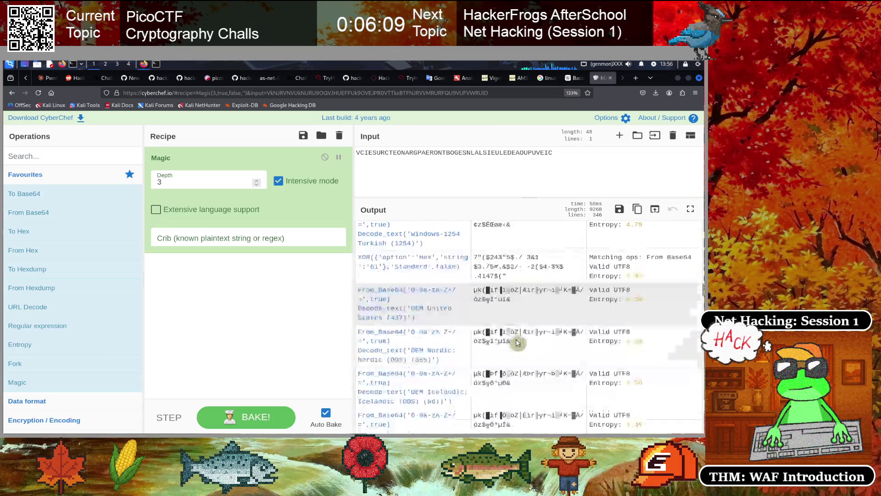
scroll(517, 342, "down", 1)
scroll(517, 343, "down", 4)
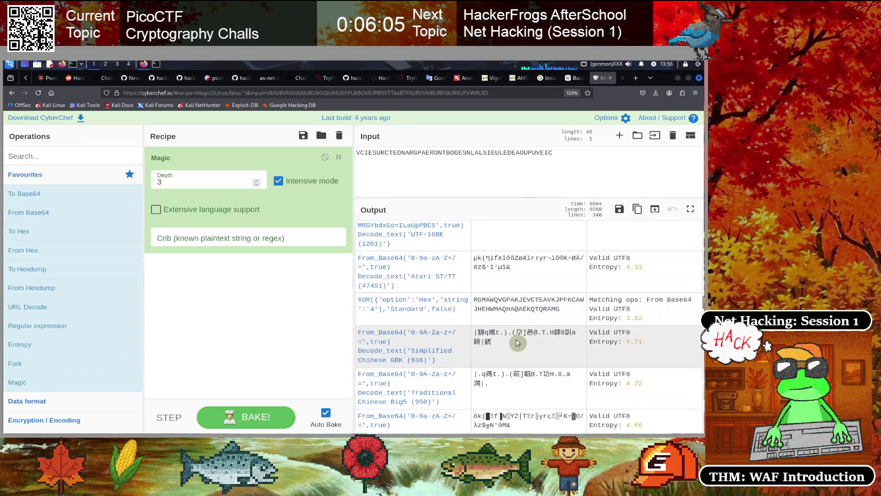
scroll(517, 343, "down", 1)
scroll(517, 342, "down", 7)
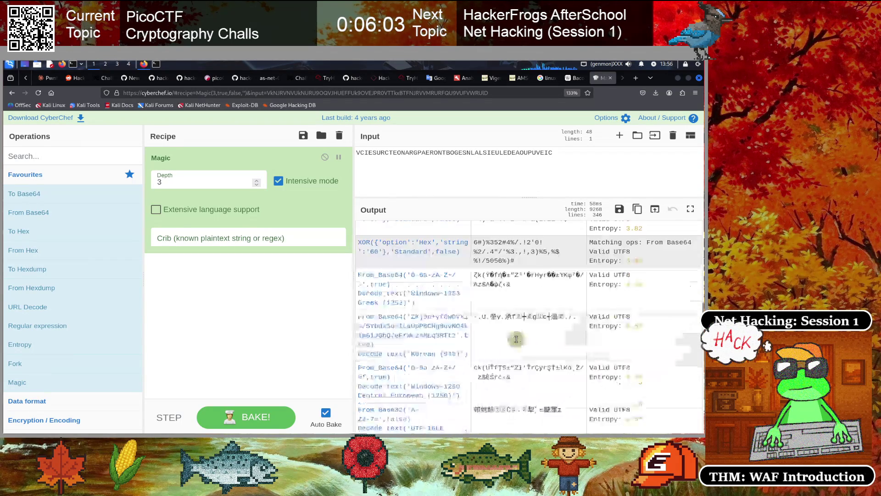
scroll(517, 339, "down", 4)
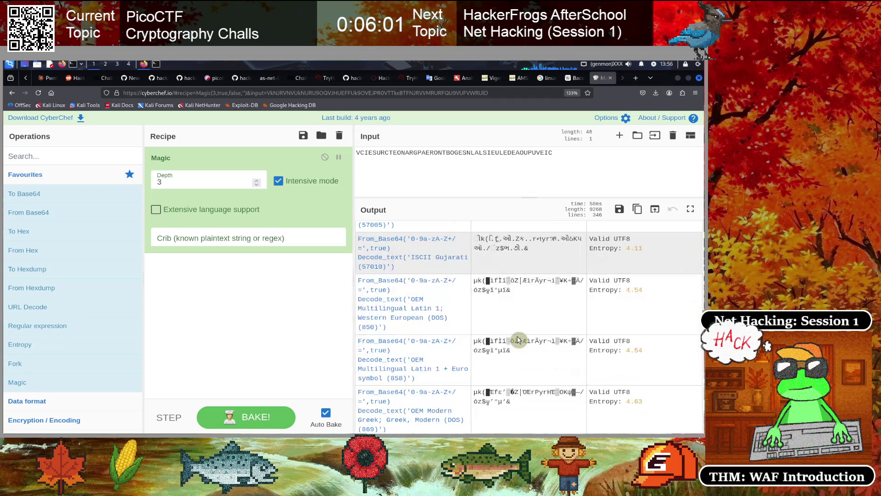
scroll(518, 339, "down", 4)
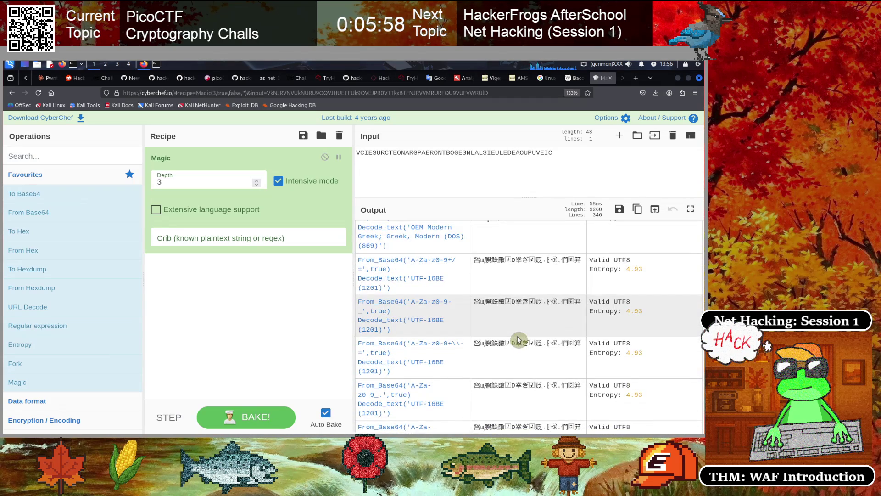
scroll(517, 337, "down", 4)
scroll(518, 340, "down", 4)
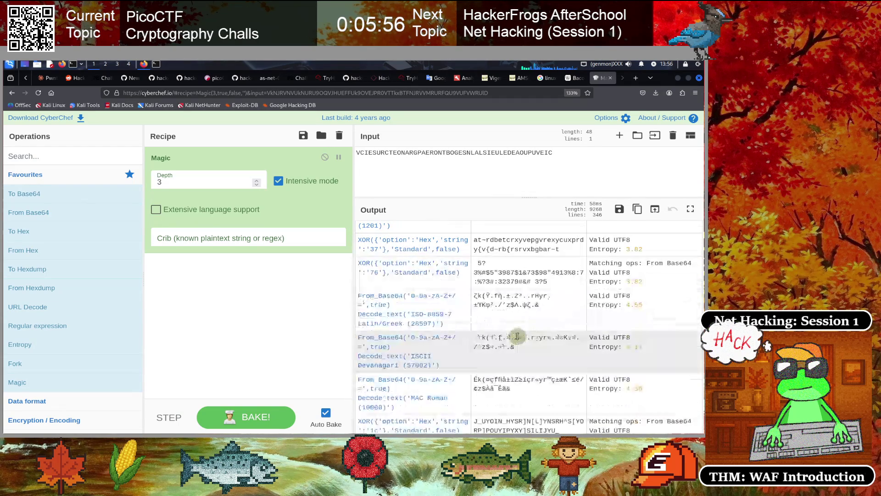
scroll(517, 336, "down", 2)
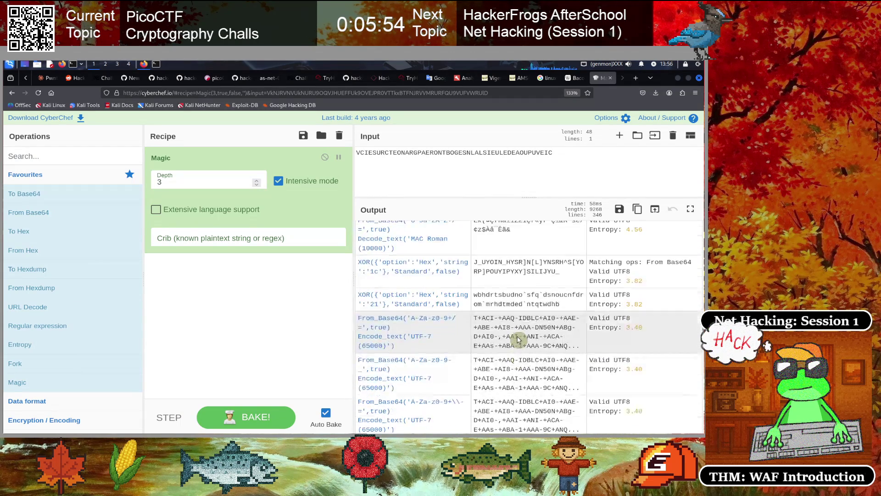
scroll(518, 337, "down", 4)
scroll(519, 338, "down", 4)
scroll(520, 337, "down", 4)
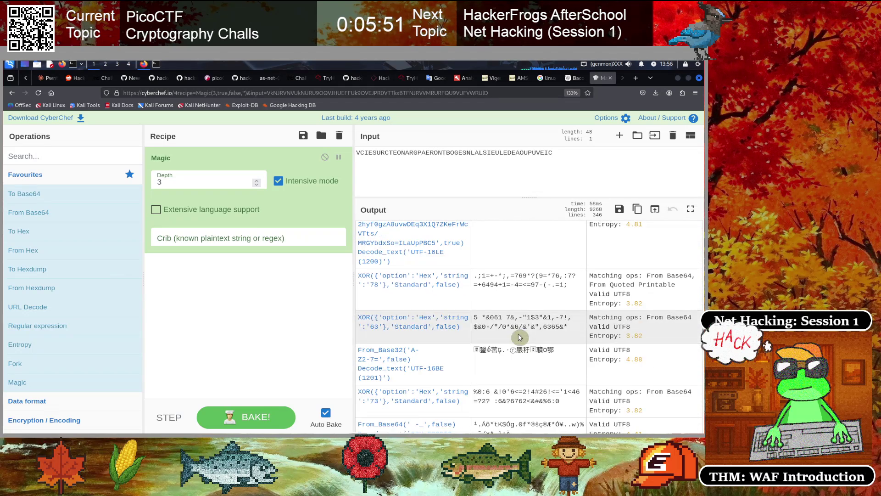
scroll(519, 337, "down", 8)
scroll(519, 334, "down", 8)
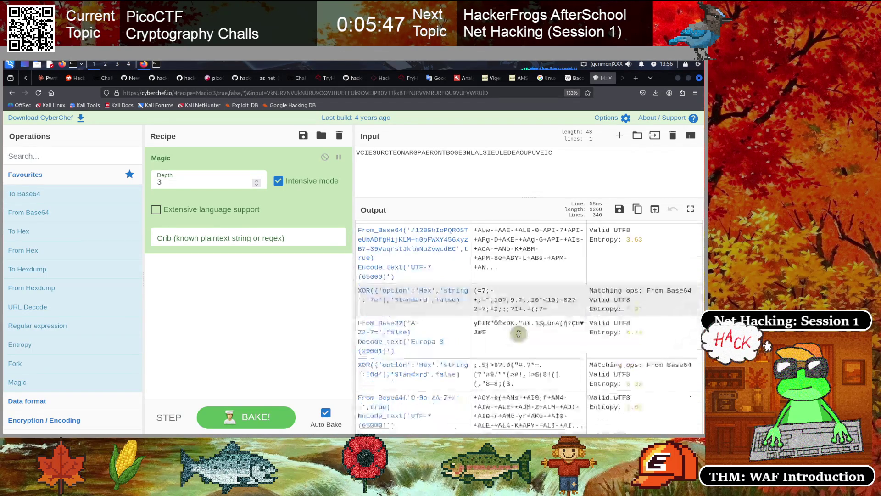
scroll(518, 333, "down", 8)
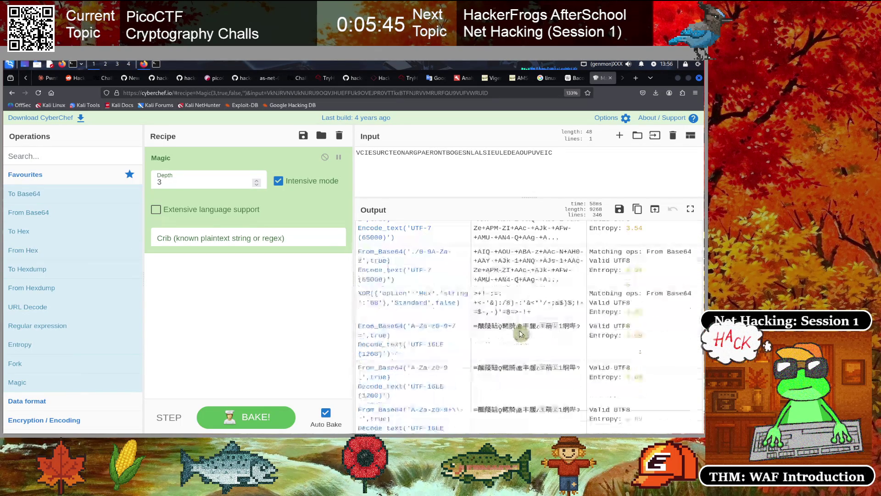
scroll(520, 334, "down", 3)
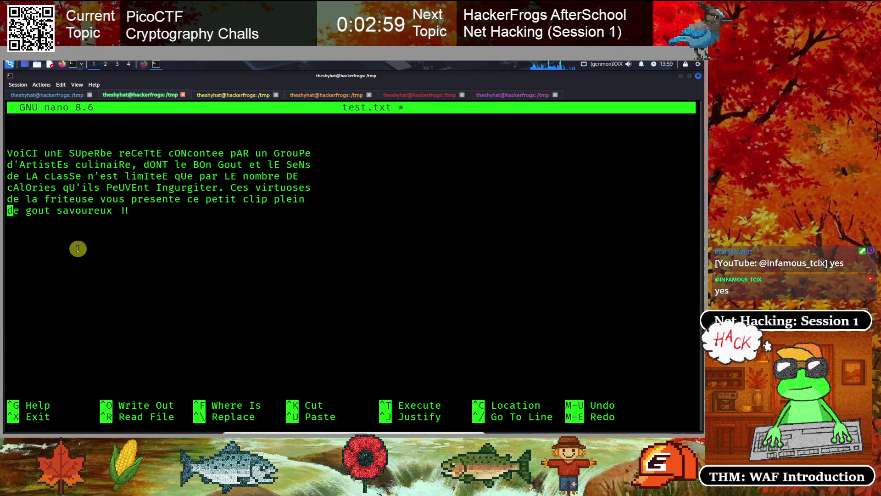
Bring back the first QTerminal tab holding the earlier tr pipelines.
left_click(63, 95)
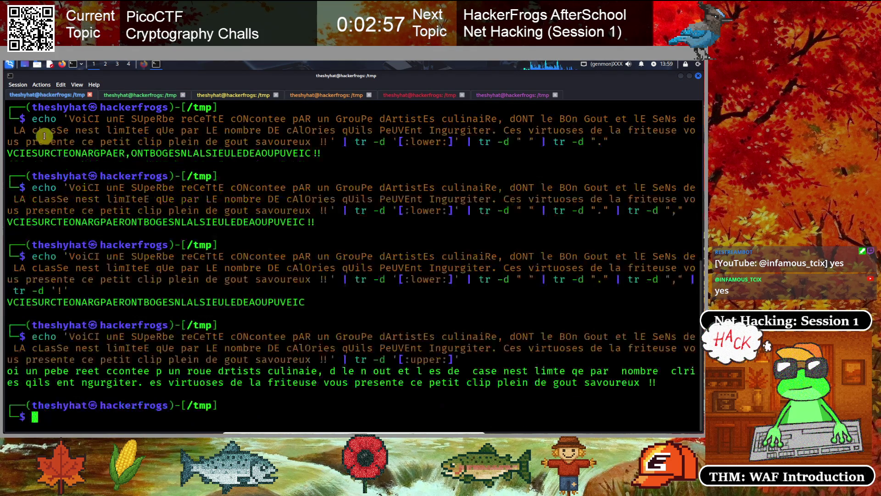
Recall the echo pipeline, drop the -d option and replace uppercase letters with 'a'.
key("Up")
key("Left")
key("Left")
key("Left")
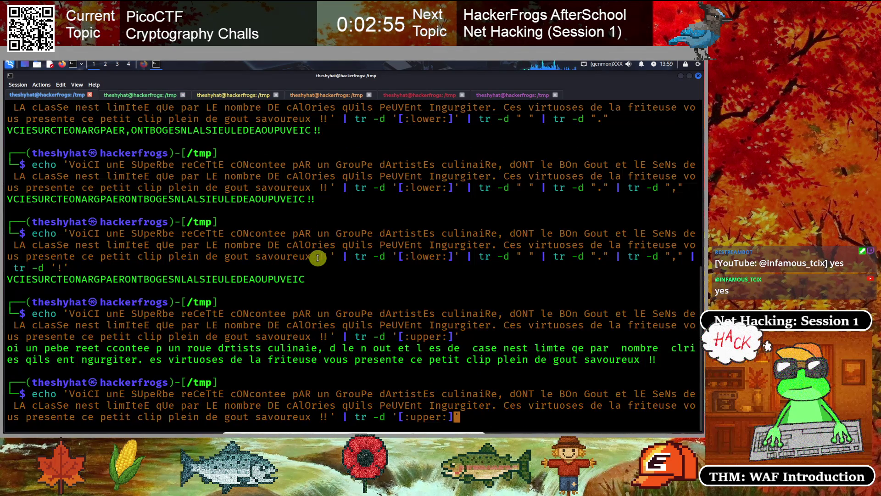
key("Right")
key("Right")
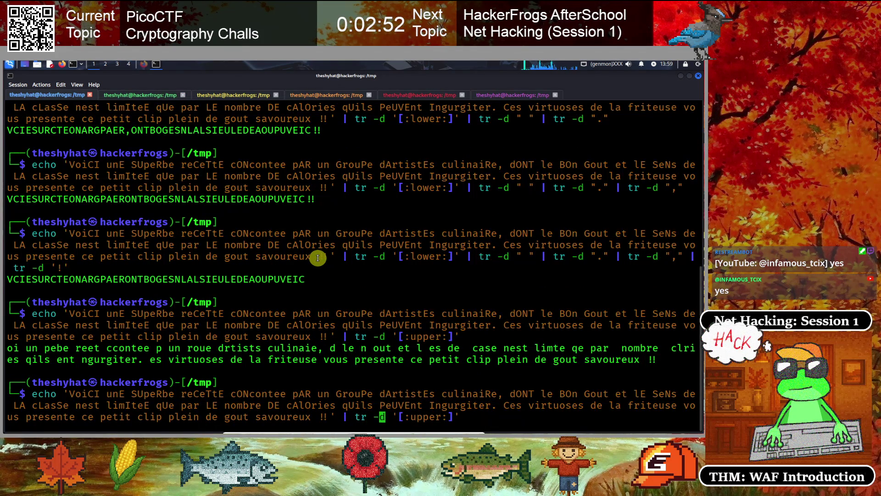
key("BackSpace")
key("Delete")
key("Delete")
key("End")
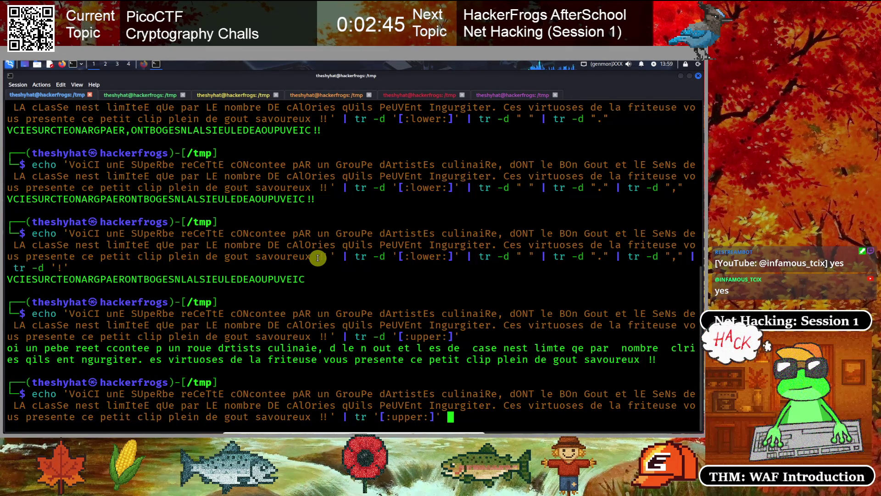
type("\"a\"")
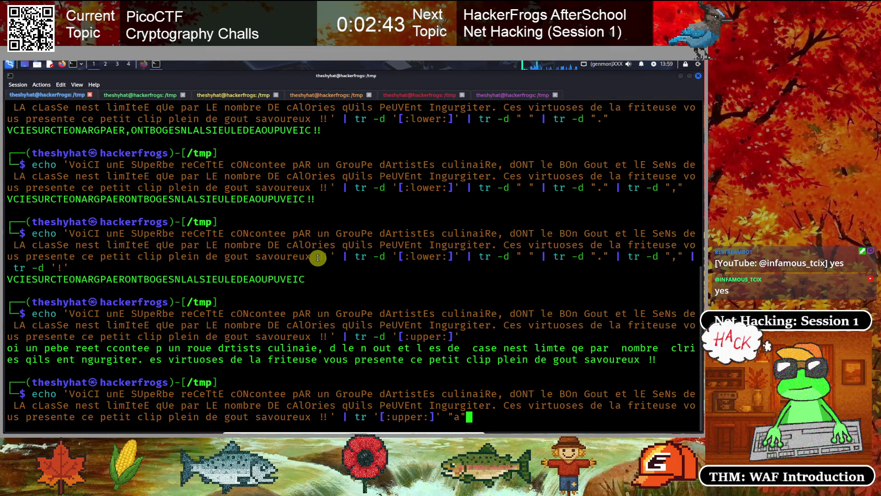
key("Return")
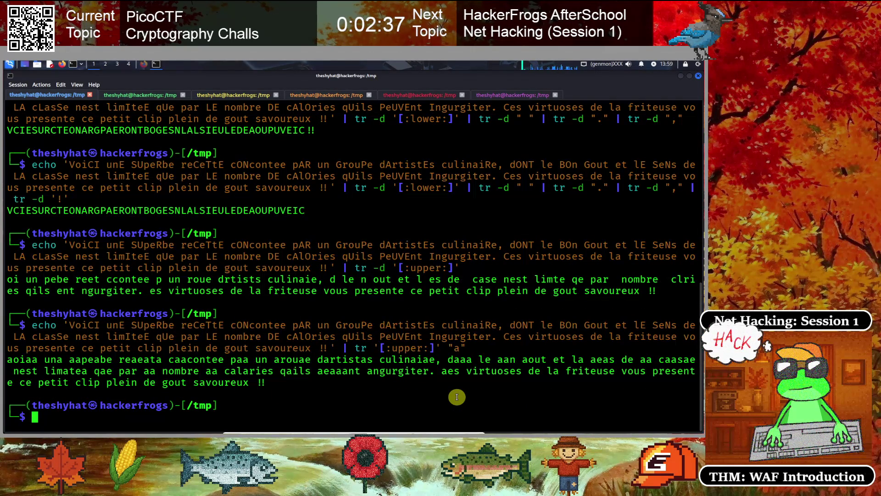
Run tr '[:upper:]' "A" | tr '[:lower:]' "B" on the cover text to get A/B groups.
key("Up")
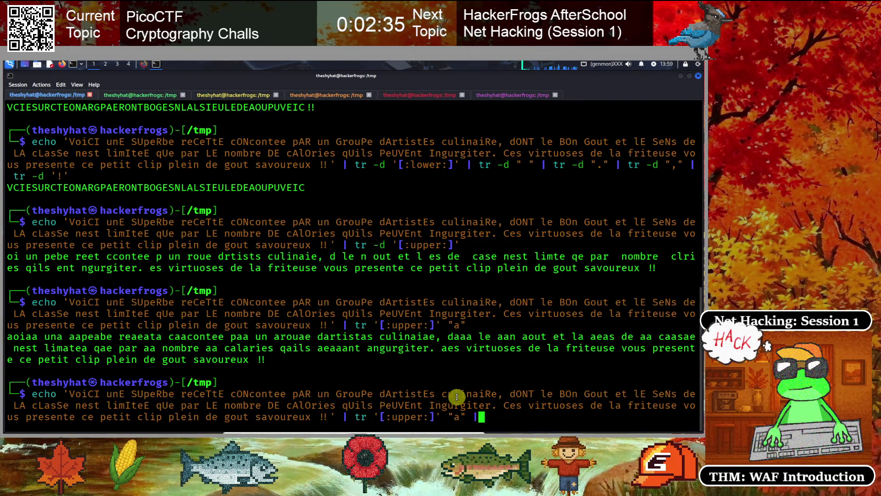
key("BackSpace")
type("A")
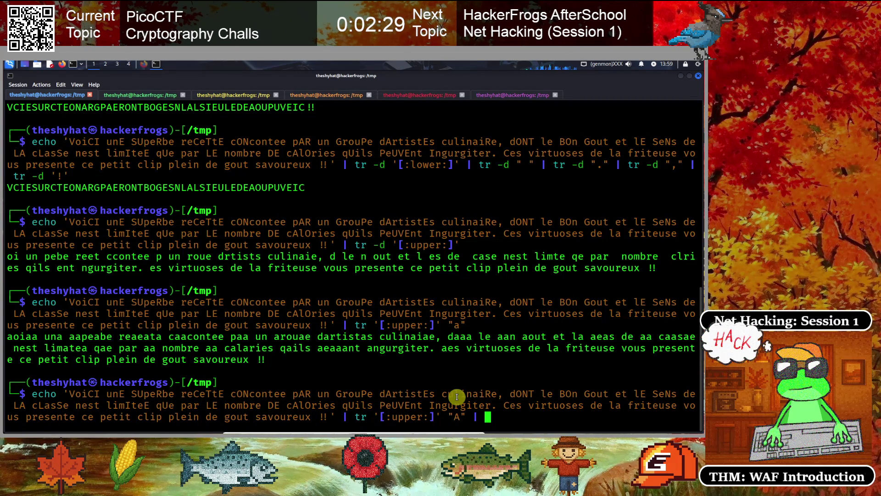
key("Left")
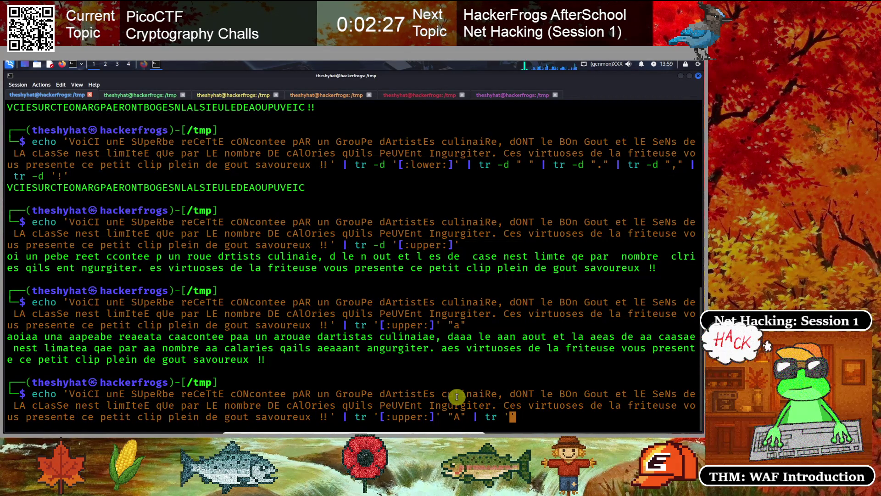
key("Left")
type(":")
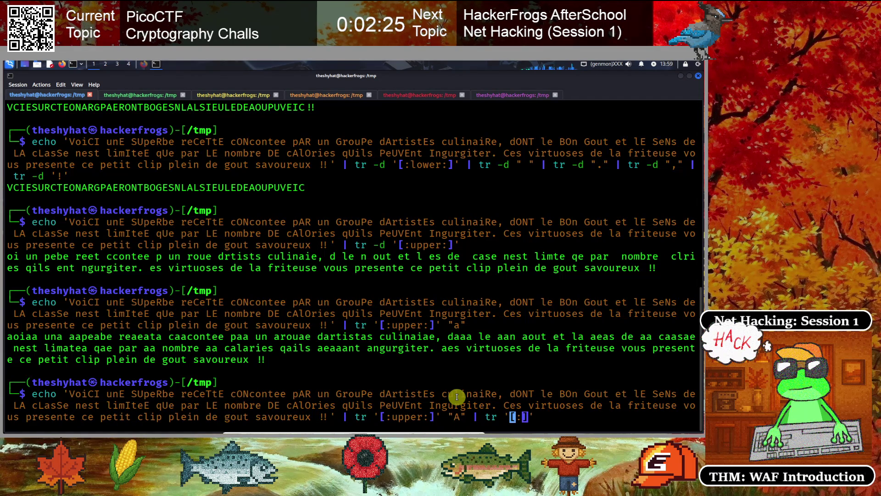
key("Left")
type("ower")
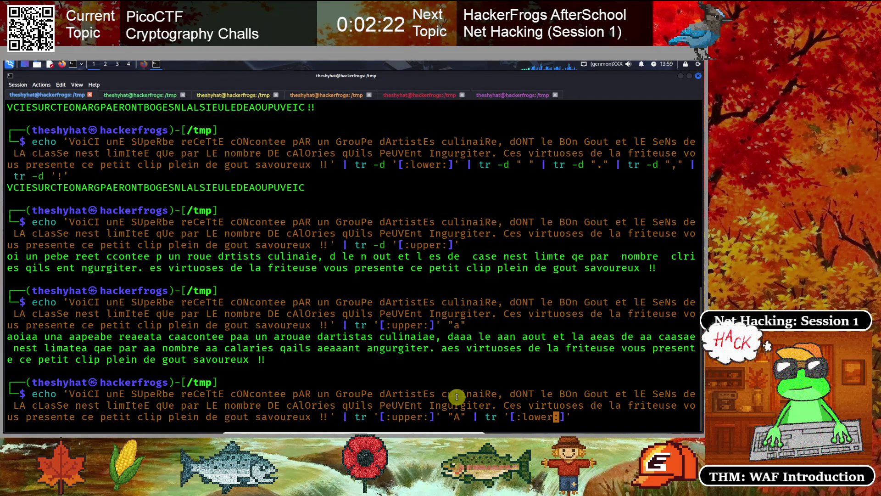
type("\"\"B")
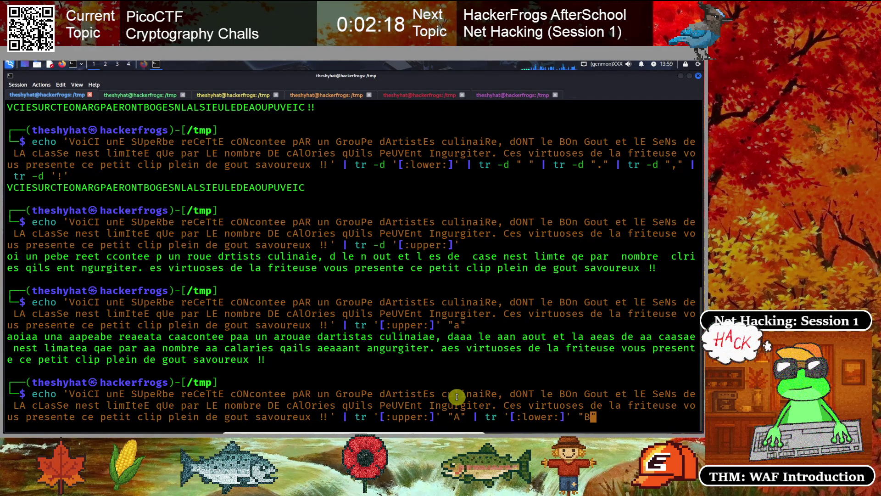
key("Return")
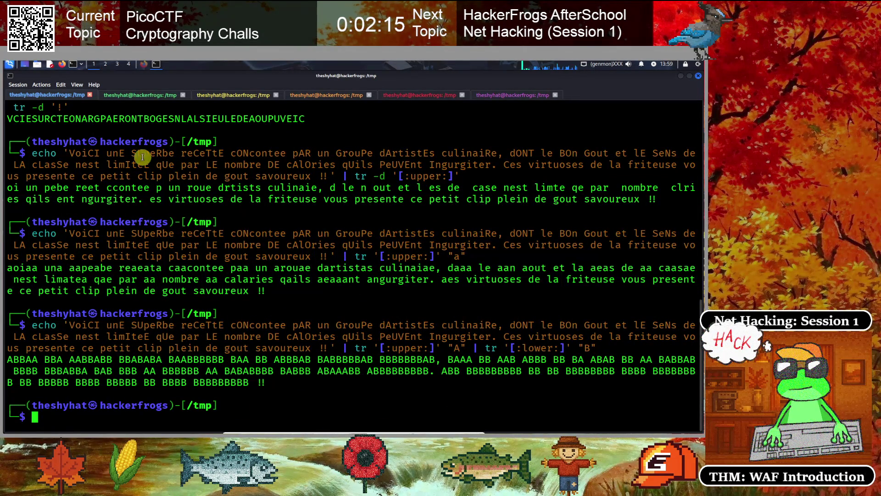
In Firefox, search dCode for 'bacon' and open the Bacon Cipher tool.
left_click(143, 65)
left_click(576, 78)
left_click(599, 77)
left_click(544, 78)
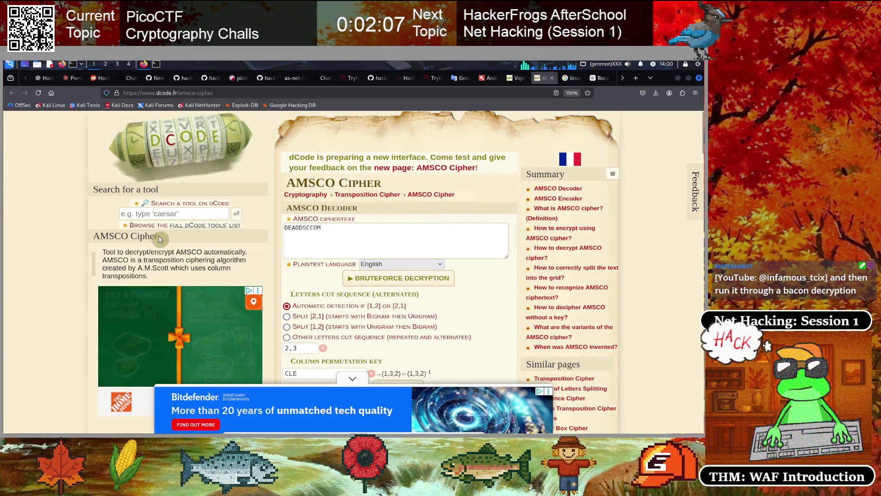
left_click(161, 213)
type("bacon")
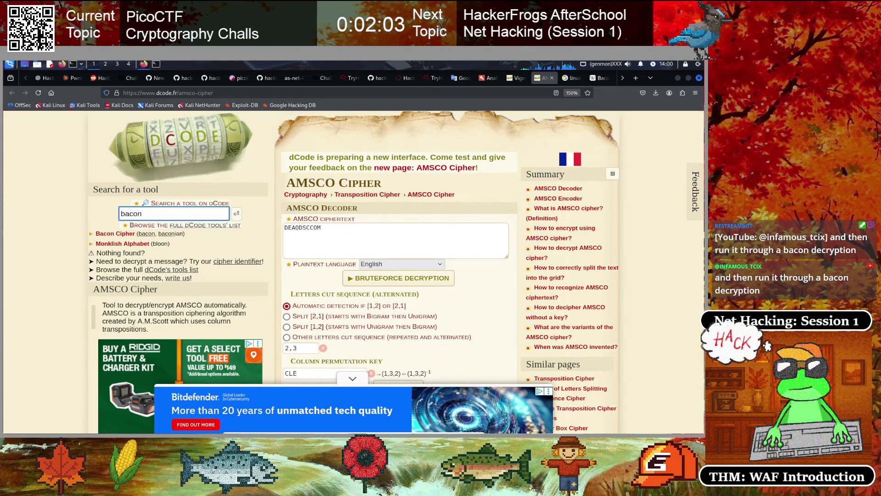
left_click(115, 234)
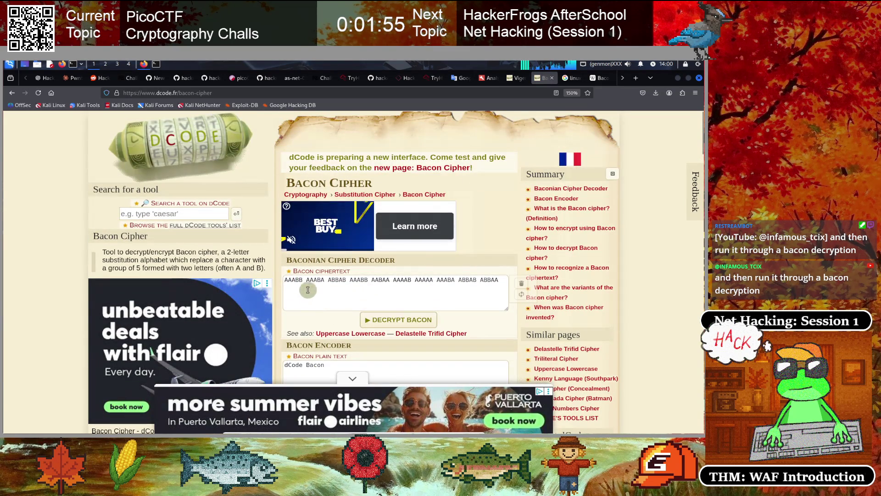
Delete the sample ciphertext from the Bacon box and go back to QTerminal.
triple_click(312, 283)
key("BackSpace")
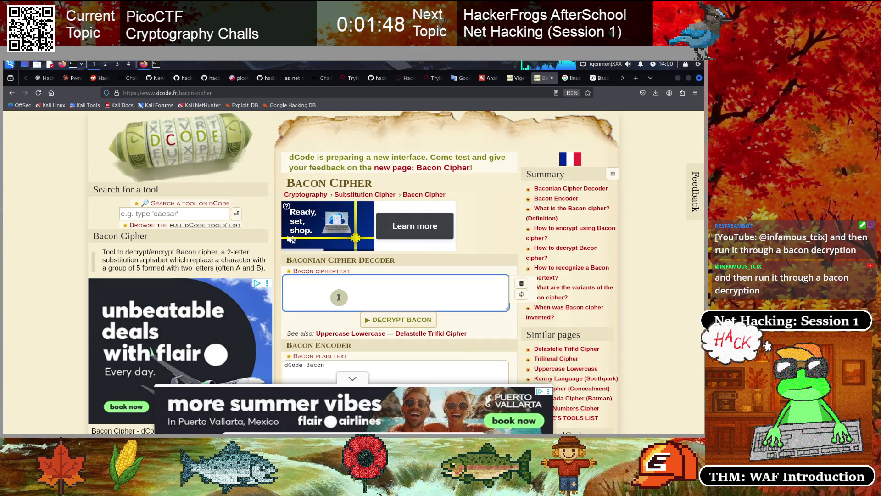
left_click(145, 65)
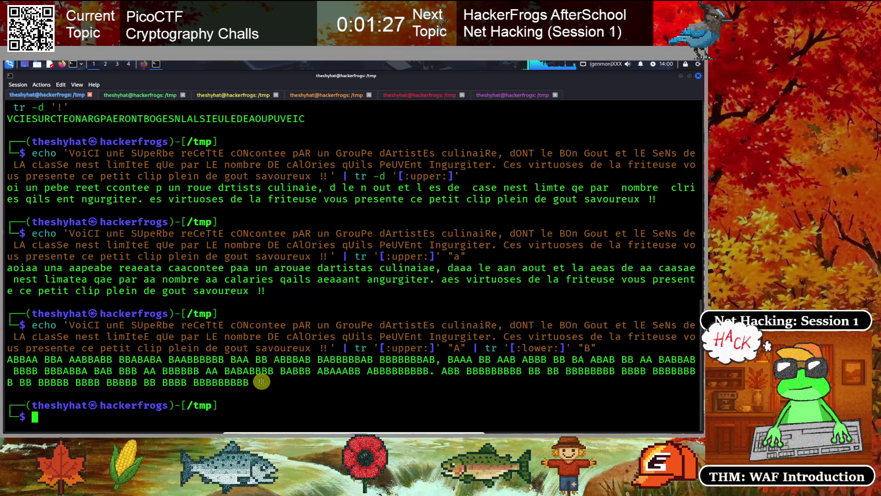
Copy the current A/B output lines from the terminal.
mouse_move(248, 382)
left_mouse_down()
mouse_move(133, 360)
mouse_move(8, 361)
left_mouse_up()
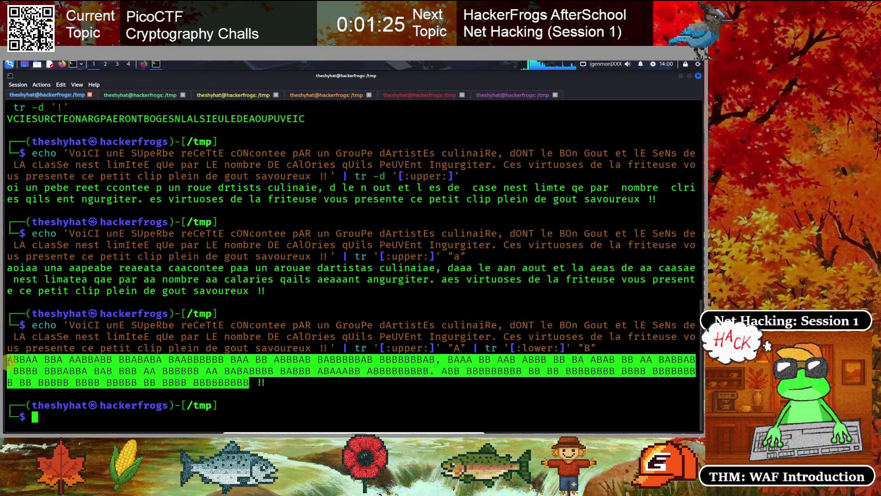
right_click(96, 361)
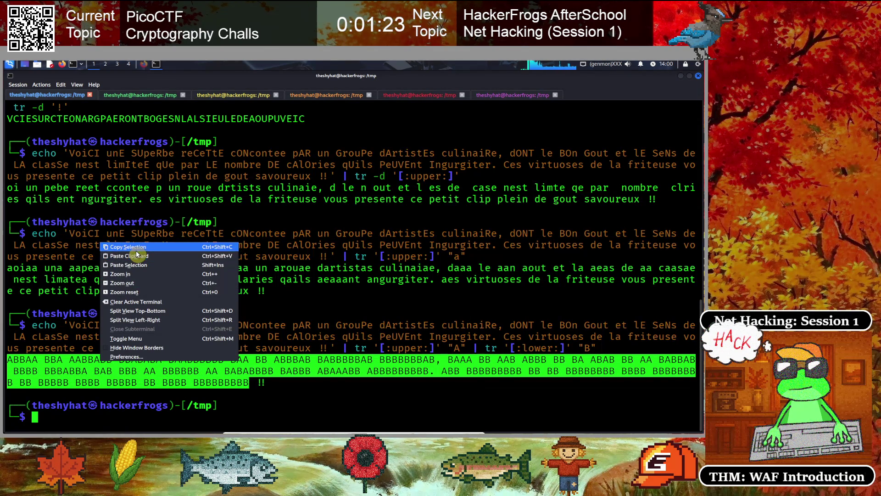
left_click(133, 252)
left_click(222, 331)
Extend the A/B pipeline with tr -d for spaces, commas, '!' and '.' and run it.
key("Up")
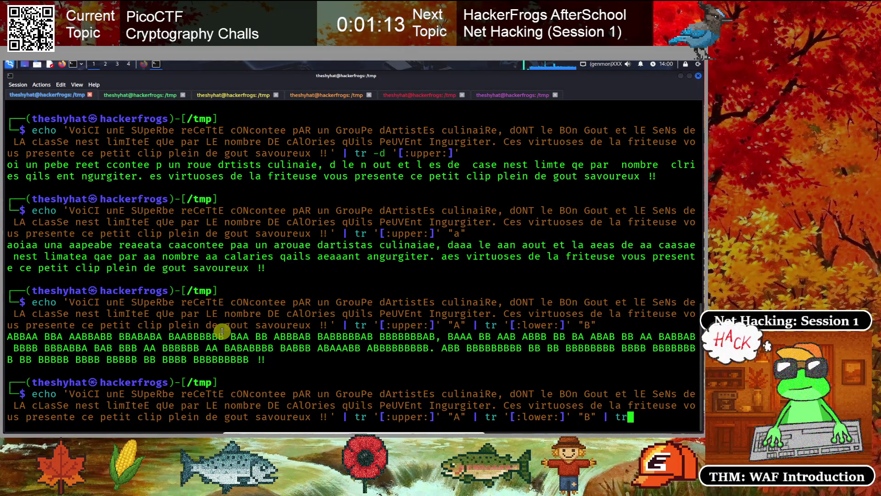
type("\"B\"")
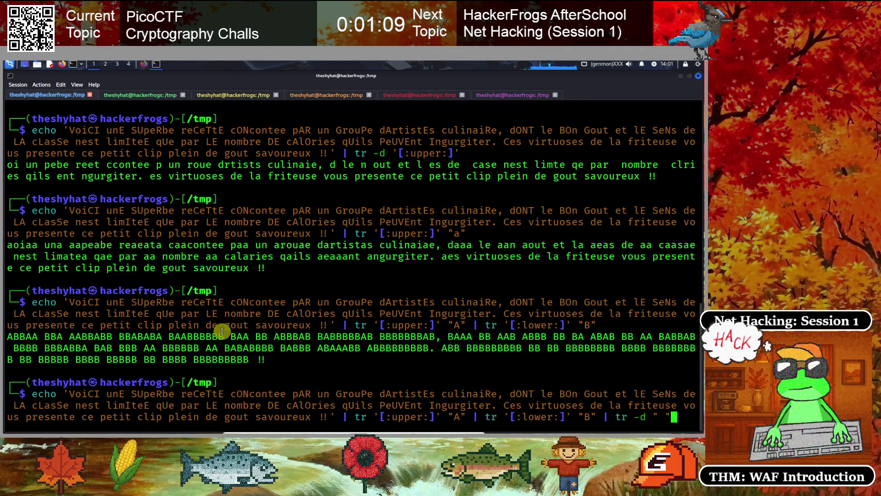
type(" | tr -d ")
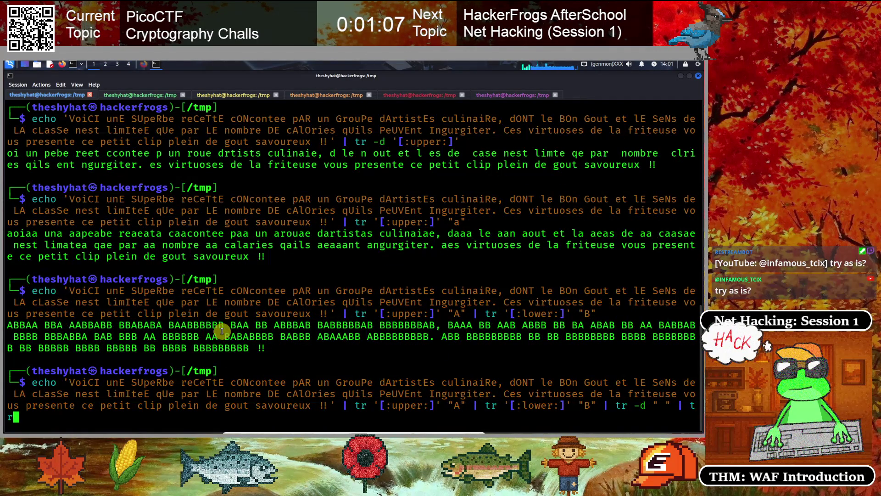
type("\"")
key("Left")
key("Right")
type("| tr -d")
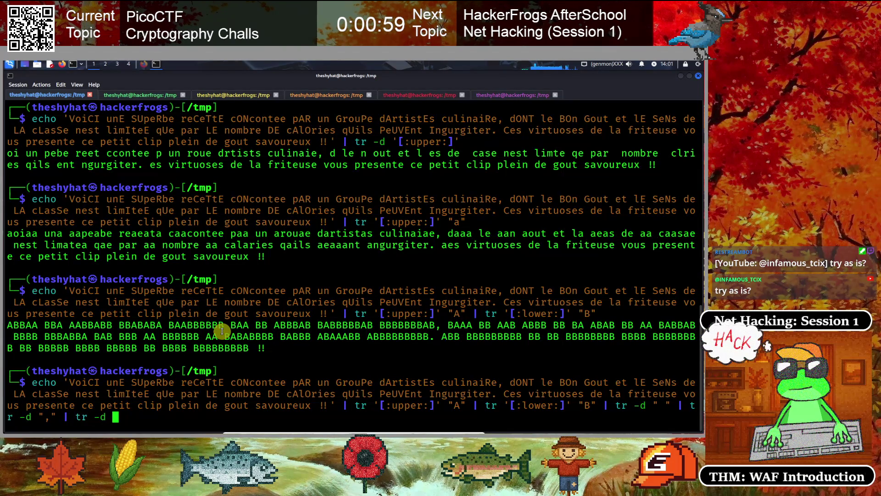
key("Left")
type("r -d")
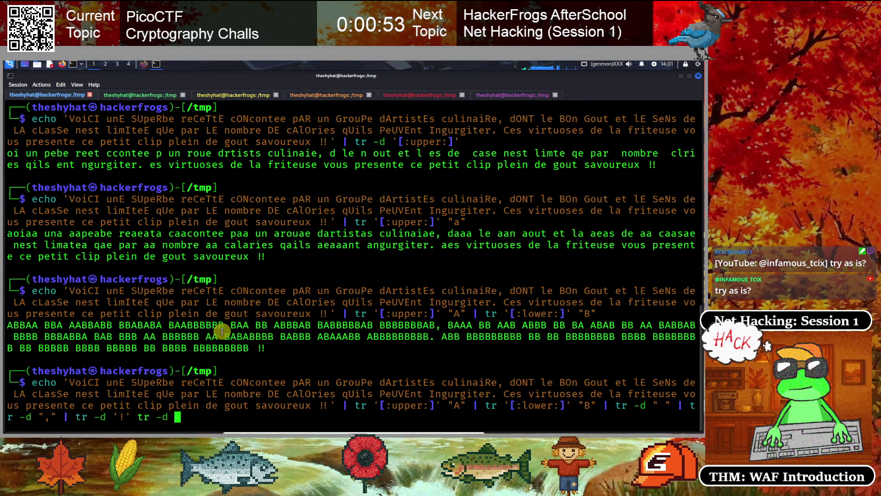
key("Left")
key("Left")
key("Left")
type("|")
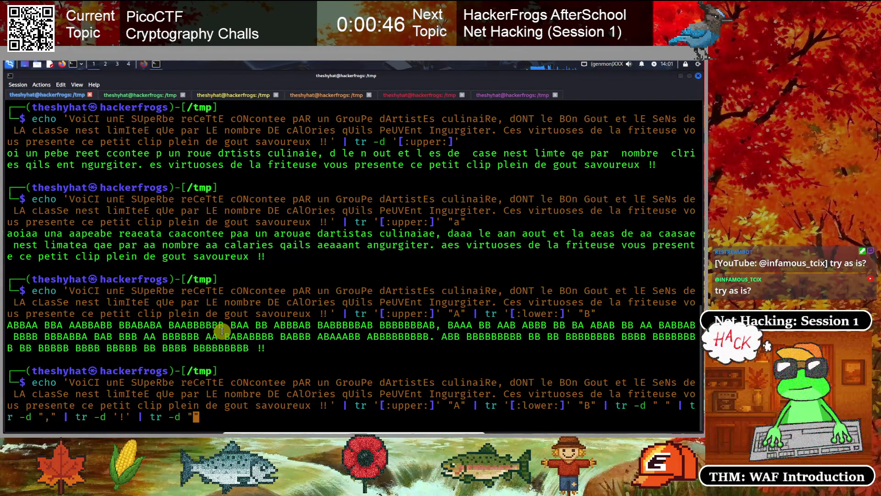
type(".")
key("Return")
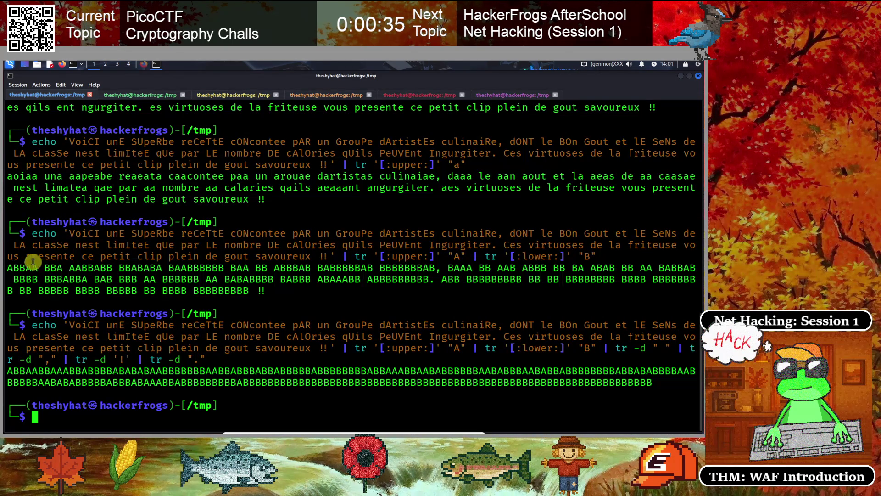
Copy the spaced A/B output and return to dCode's Bacon ciphertext box.
mouse_move(8, 267)
left_mouse_down()
mouse_move(129, 270)
mouse_move(266, 291)
left_mouse_up()
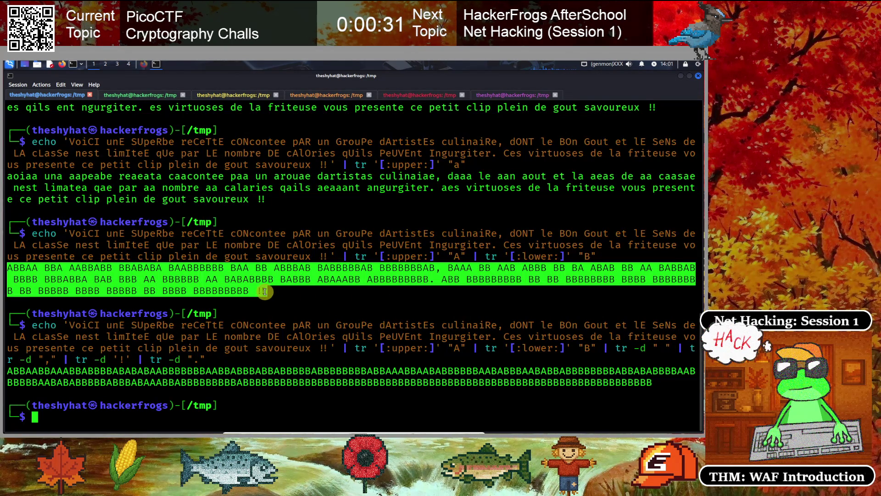
right_click(256, 276)
left_click(263, 281)
left_click(193, 250)
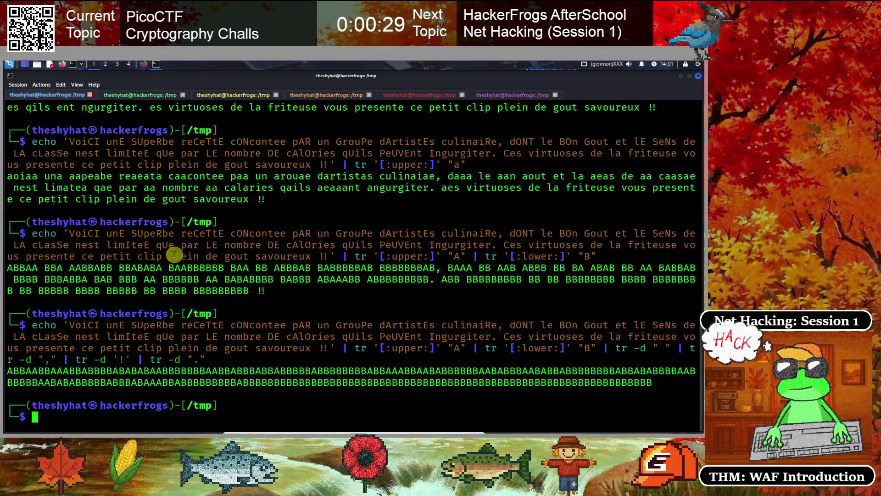
left_click(144, 64)
left_click(358, 287)
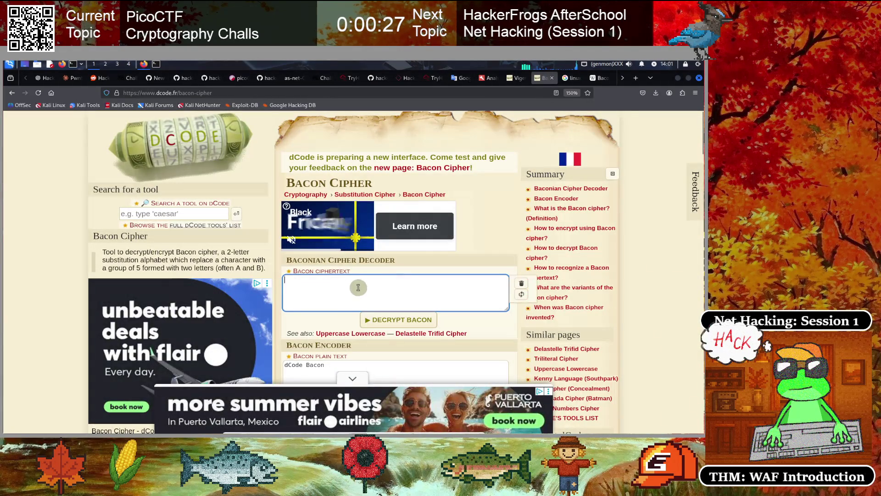
Paste the A/B string into dCode's Bacon ciphertext and review the THEFLAGISBACONANDJACKDANIELS result.
key("ctrl+v")
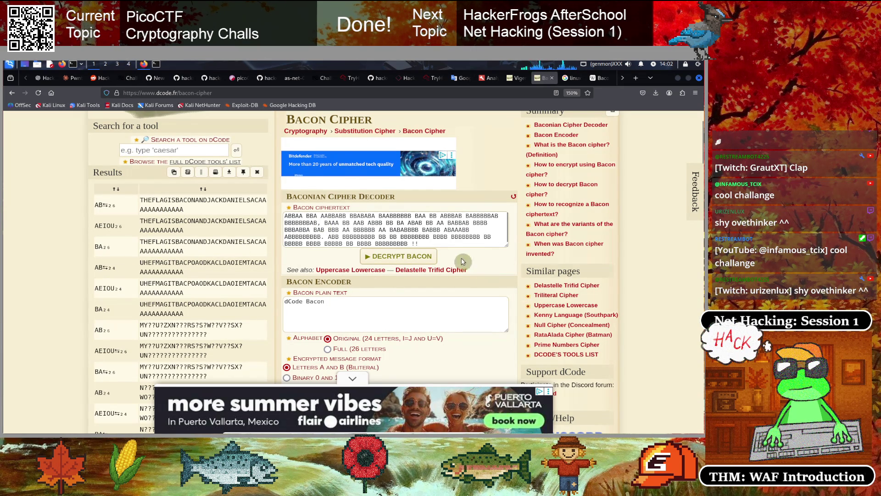
scroll(362, 267, "down", 3)
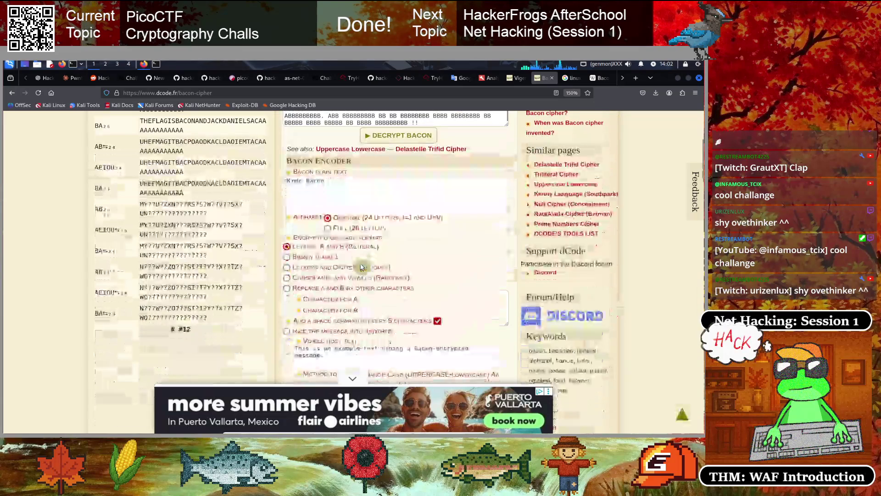
scroll(362, 267, "down", 3)
scroll(361, 267, "up", 10)
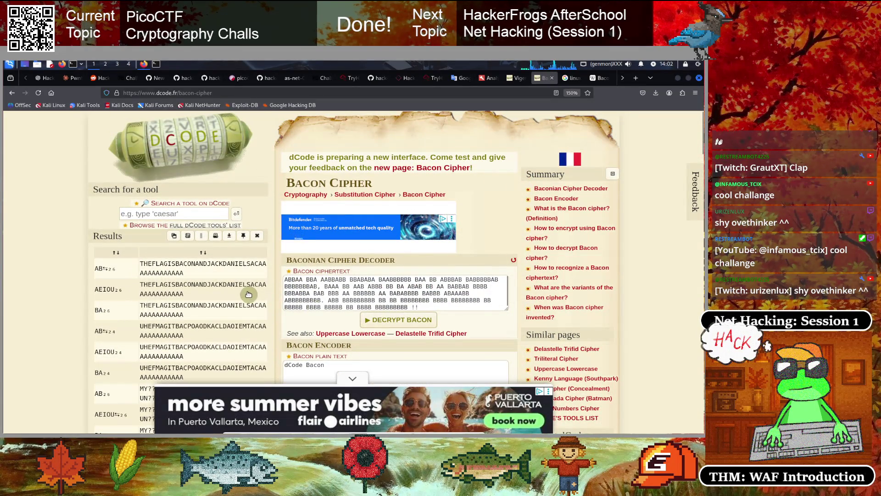
Submit FLAGISBACONANDJACKDANIELS as the flag on the RingZer0 Bacon challenge.
left_click(126, 78)
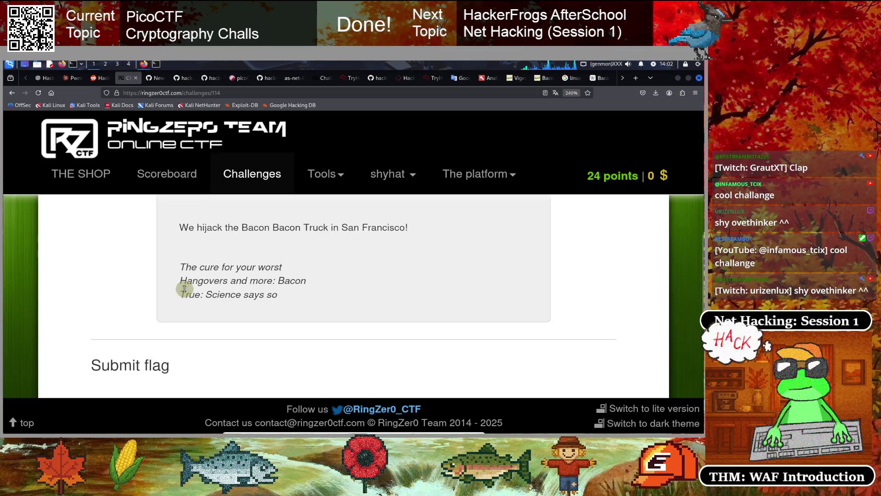
scroll(182, 299, "down", 4)
scroll(173, 299, "up", 2)
left_click(121, 331)
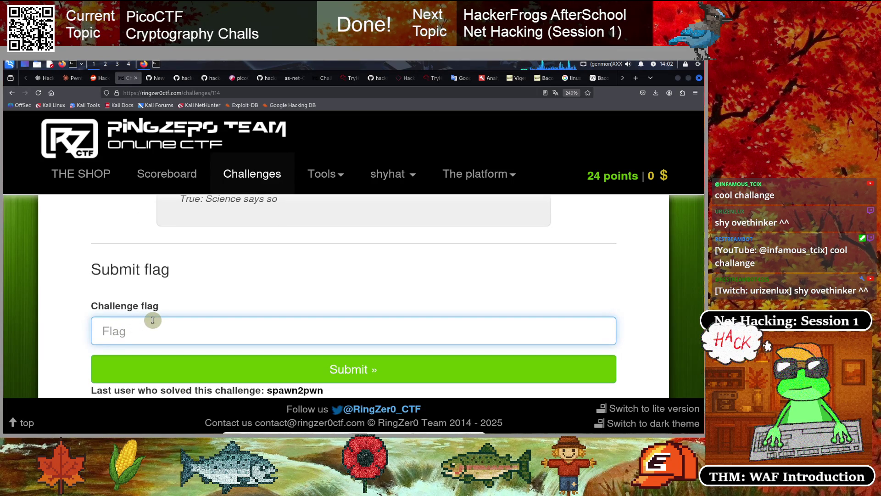
type("FLAG")
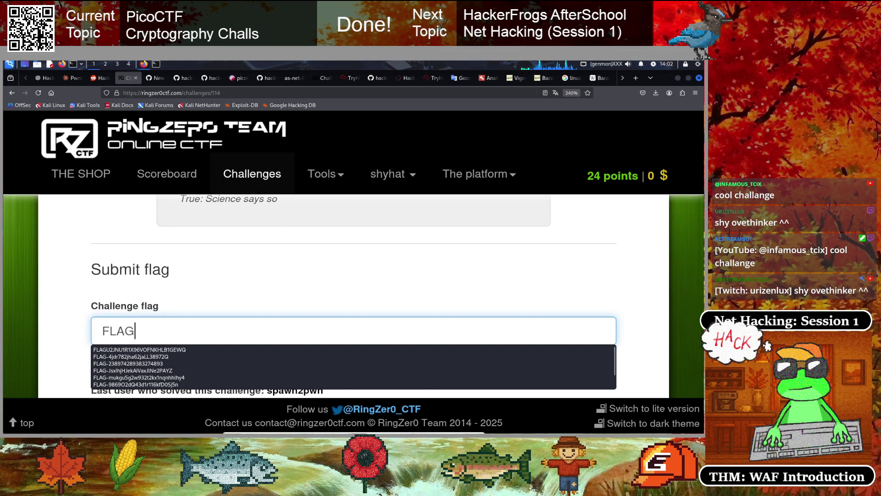
type("IS")
type("BACONANDJACKDANEI")
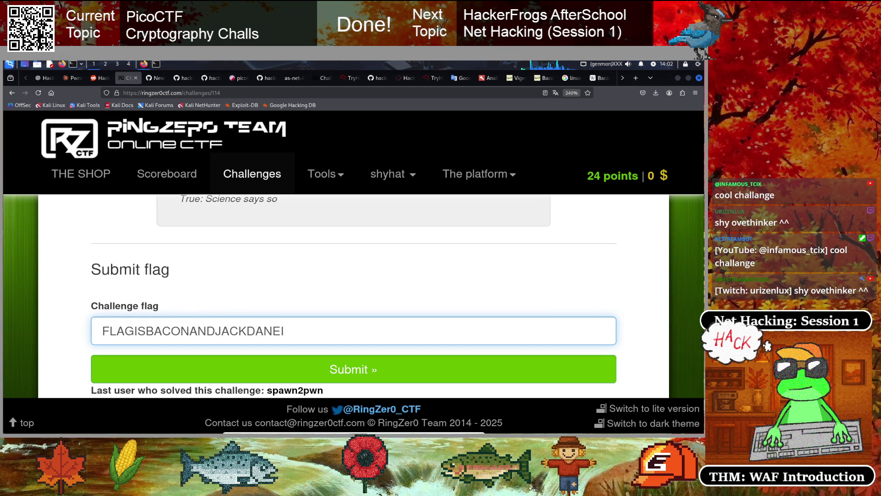
type("S")
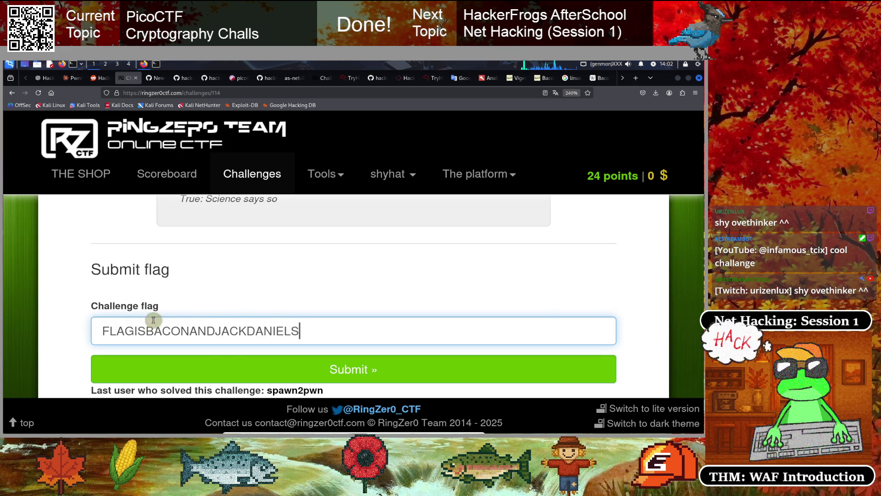
left_click(330, 367)
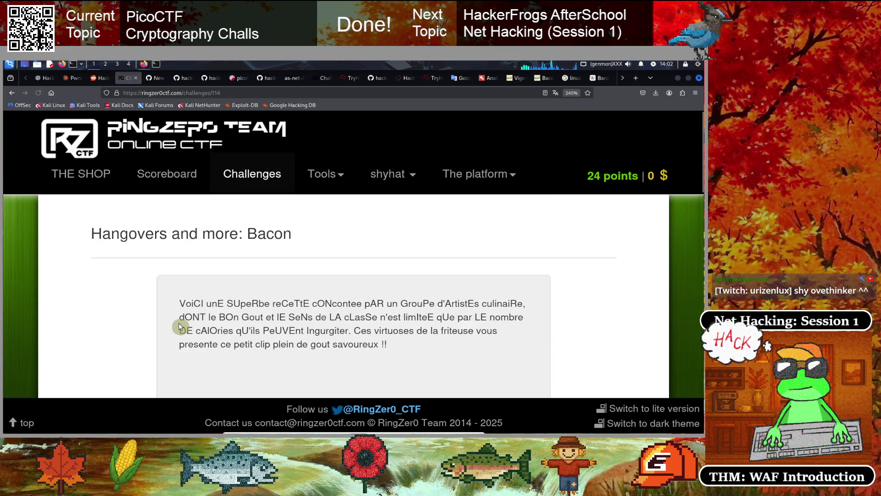
Zoom the RingZer0 page out to read the 'Wrong flag; try harder!' response.
scroll(179, 323, "down", 10)
scroll(179, 324, "down", 4)
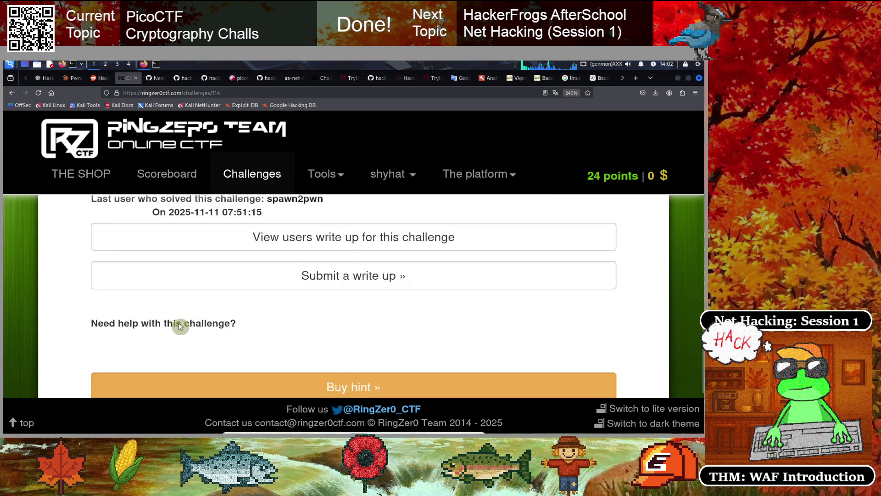
scroll(180, 325, "up", 2)
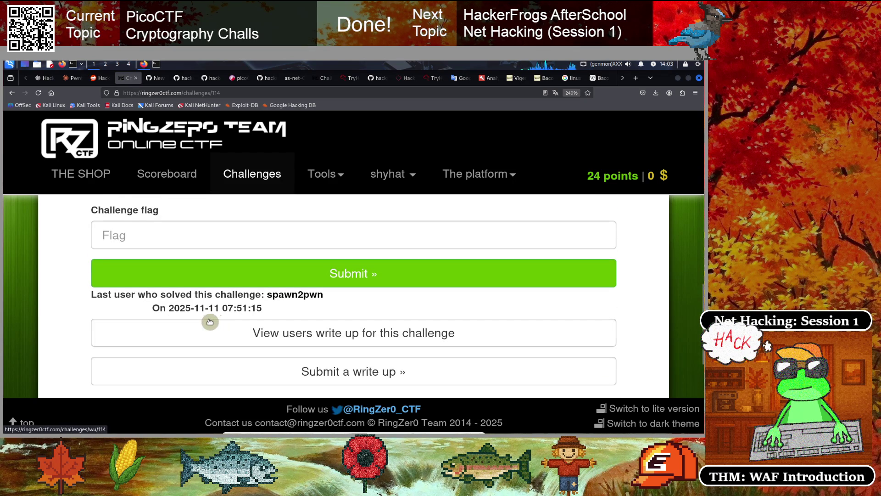
key("ctrl+minus")
key("ctrl+minus")
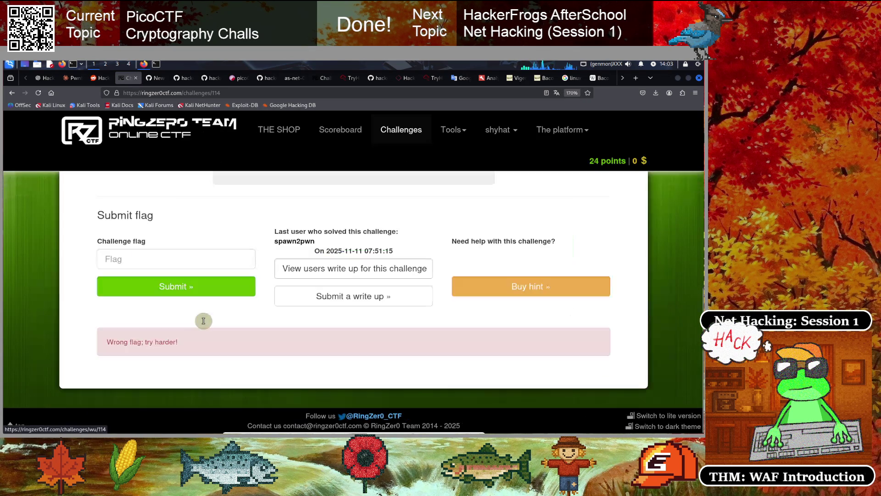
scroll(208, 308, "up", 3)
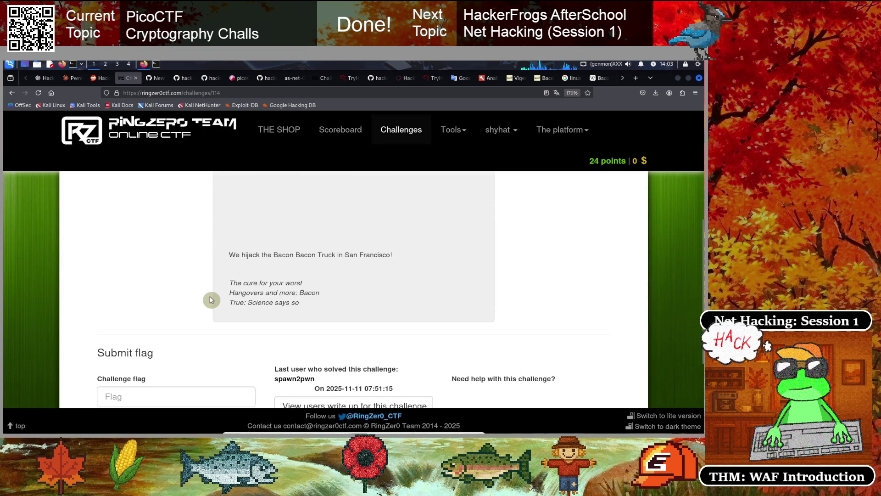
scroll(210, 299, "down", 1)
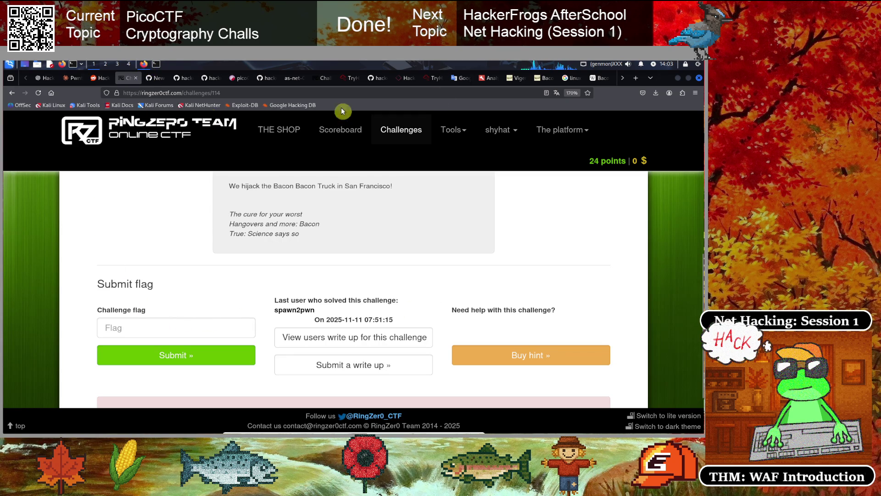
Glance at the Bacon's cipher Wikipedia article, then select the first dCode result line.
left_click(599, 78)
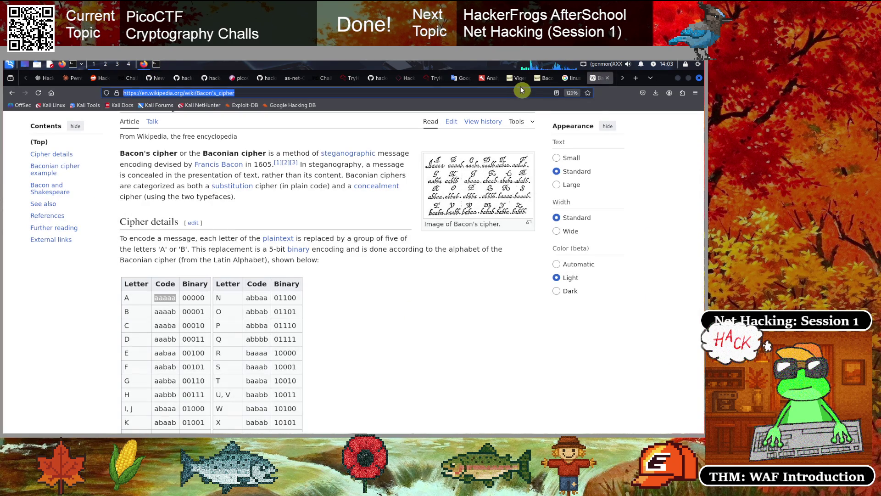
left_click(539, 78)
left_click_drag(184, 274, 137, 266)
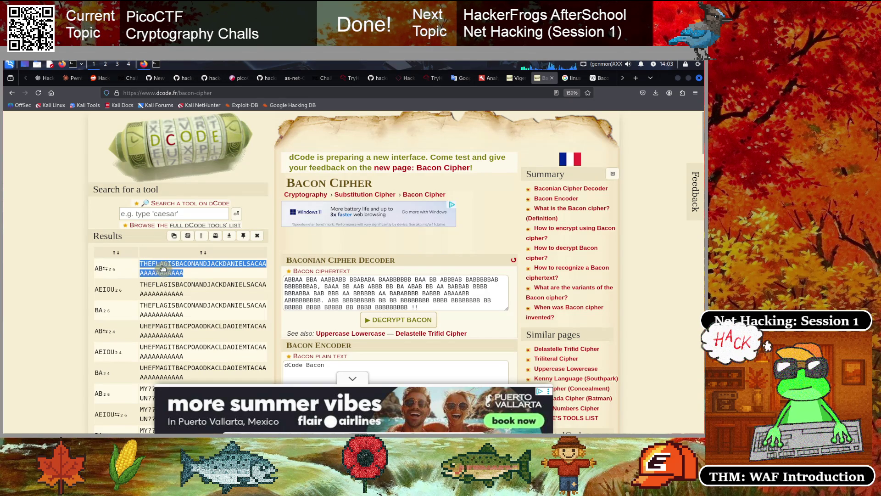
Paste the first dCode result line into RingZer0's Challenge flag and submit it.
left_click(125, 78)
left_click(123, 325)
key("ctrl+v")
left_click(166, 355)
scroll(210, 320, "down", 4)
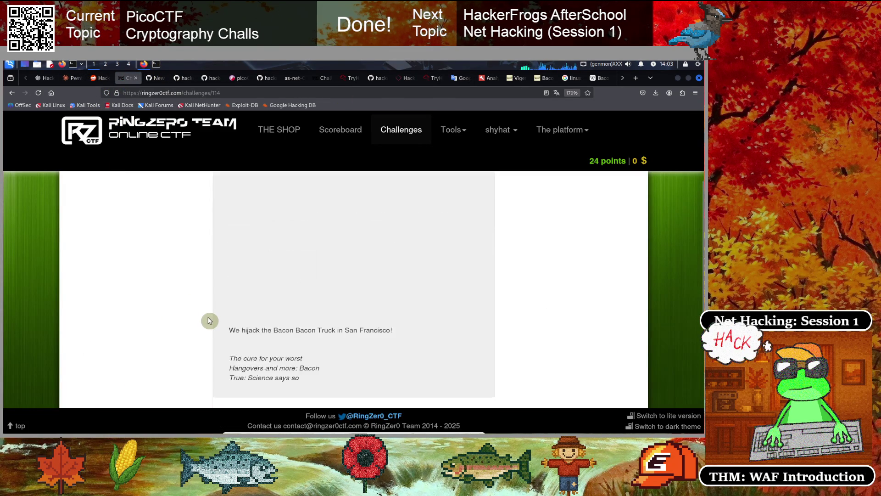
scroll(210, 320, "down", 2)
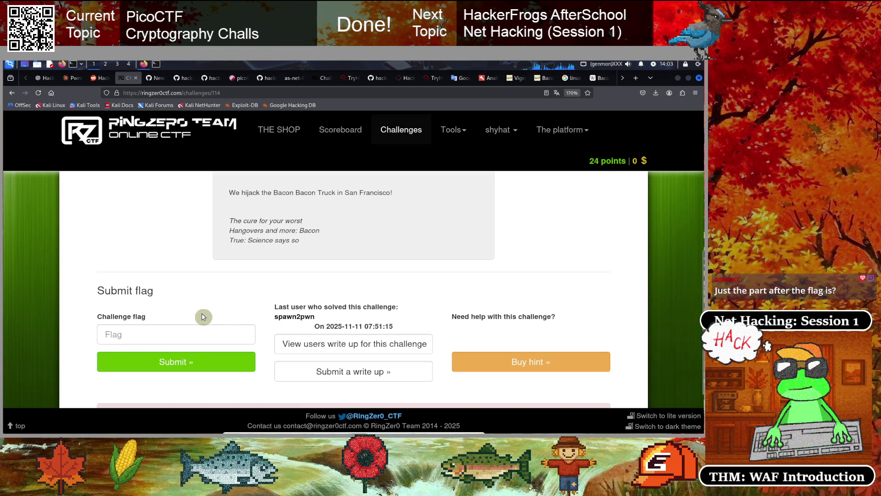
scroll(204, 317, "up", 3)
scroll(204, 317, "up", 5)
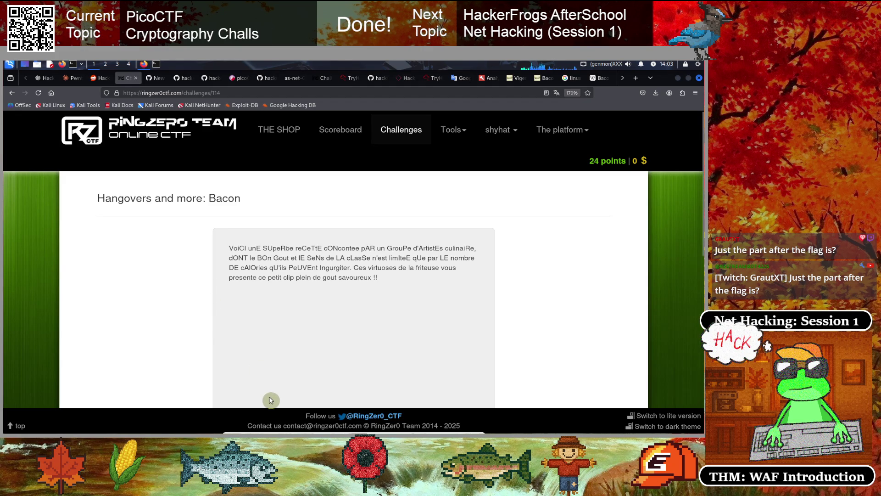
left_click(157, 64)
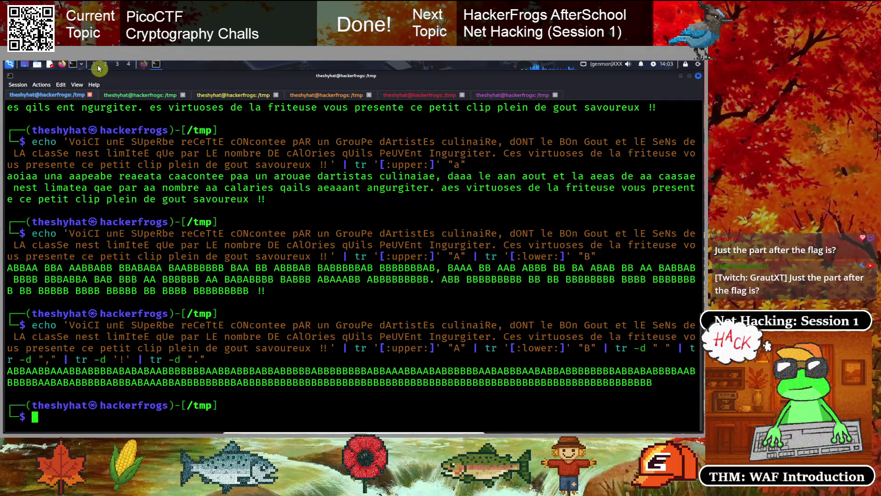
Close the Wikipedia, CyberChef and Google tabs and select the top dCode result from BACON onward.
left_click(144, 63)
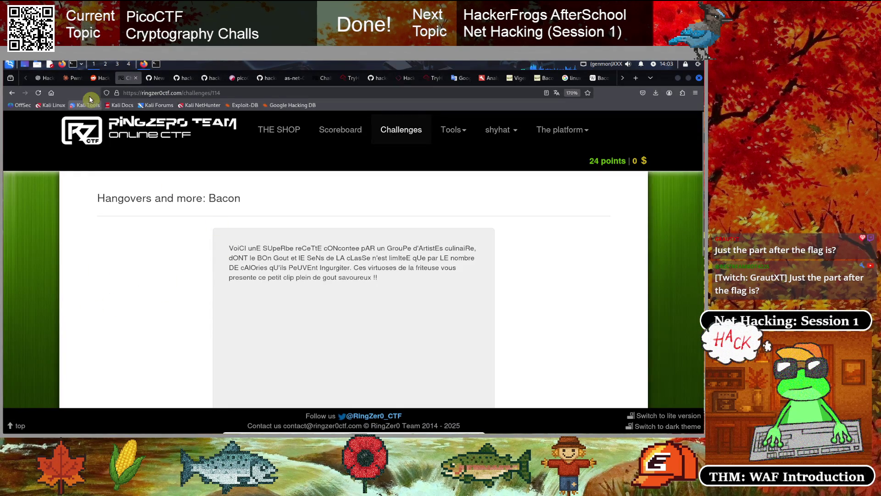
left_click(547, 78)
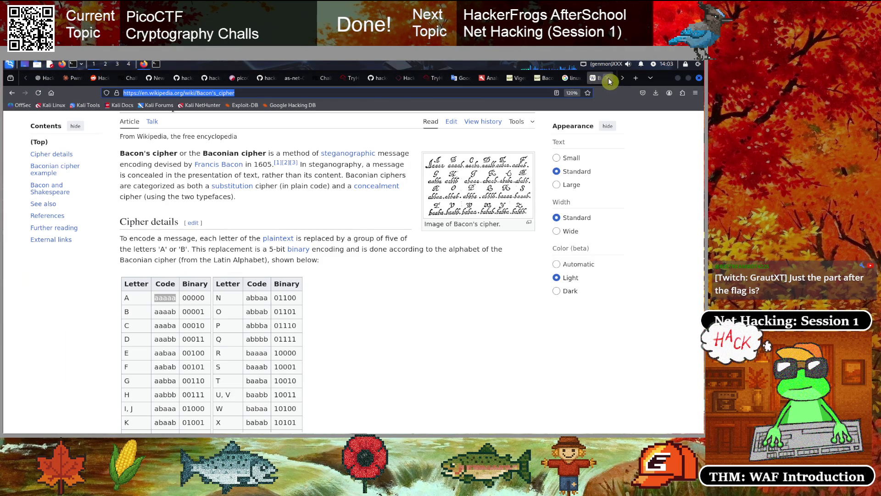
left_click(607, 78)
left_click(608, 79)
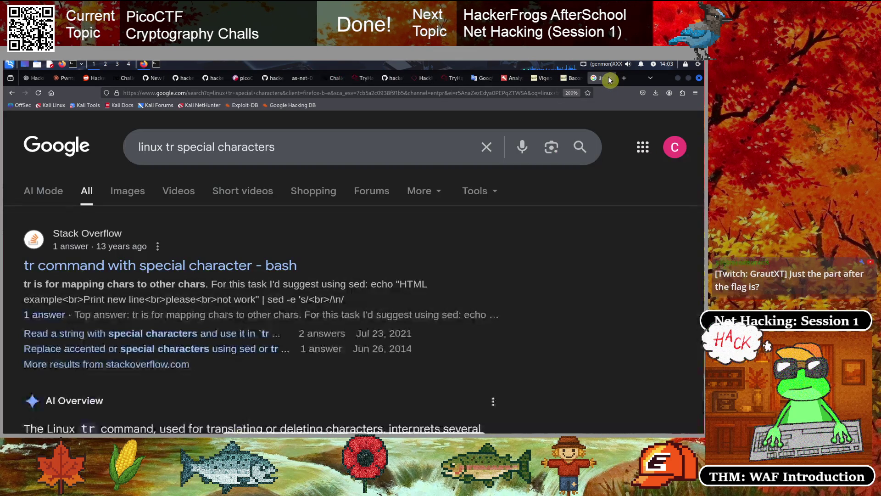
left_click(609, 79)
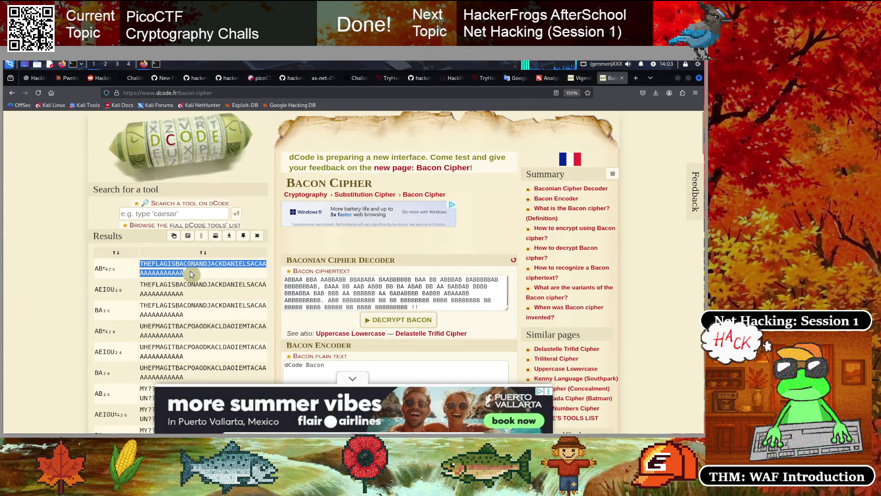
left_click(171, 270)
left_click_drag(176, 264, 190, 274)
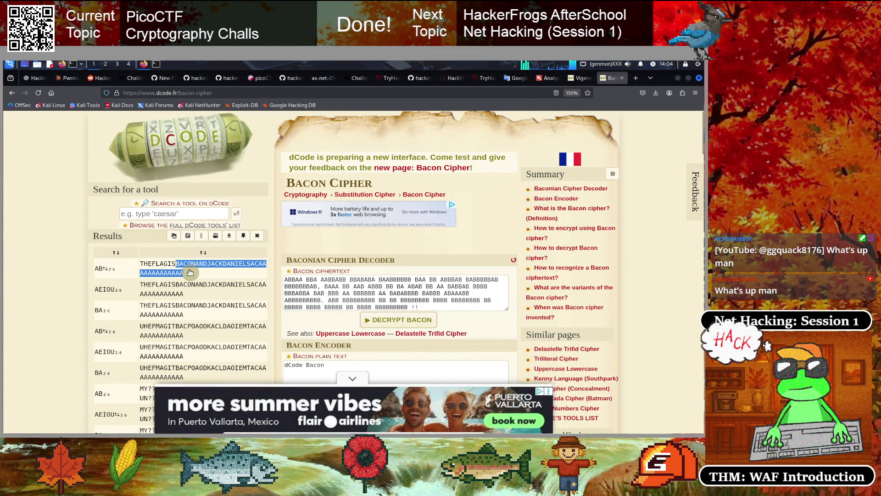
Paste the text after THEFLAGIS into RingZer0's Challenge flag and submit it, getting 'Wrong flag'.
left_click(161, 64)
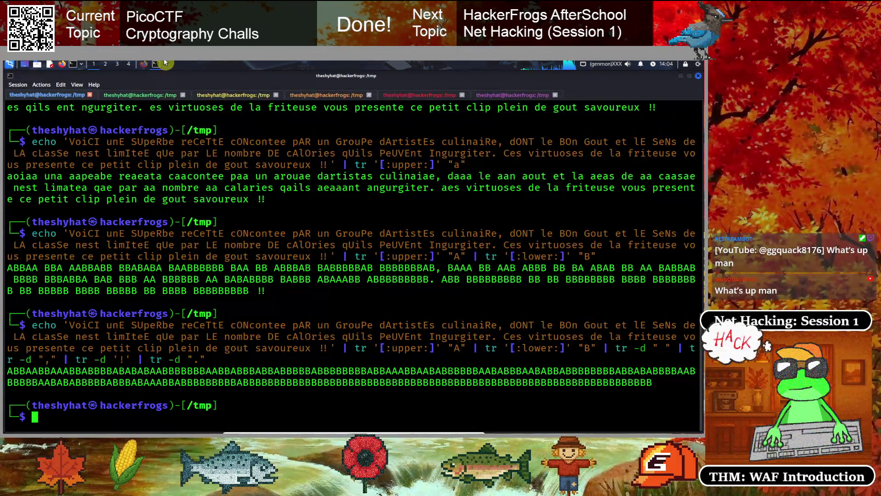
left_click(146, 65)
left_click(130, 78)
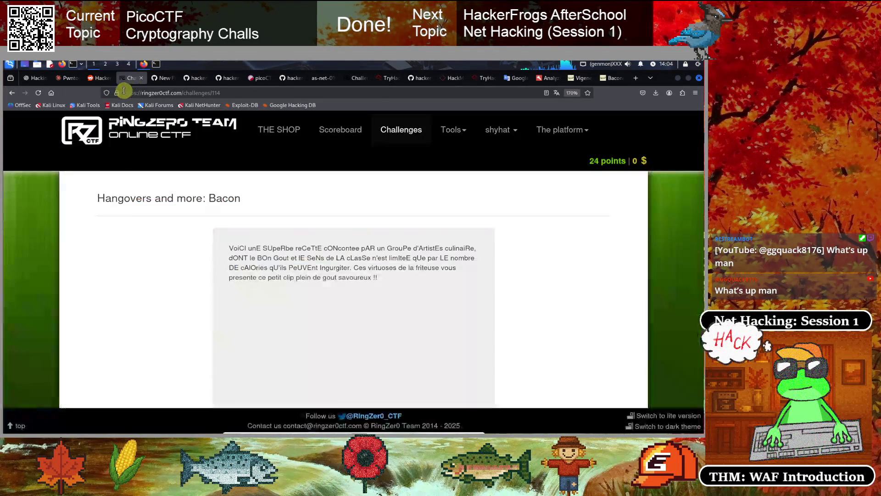
scroll(235, 308, "down", 5)
left_click(145, 337)
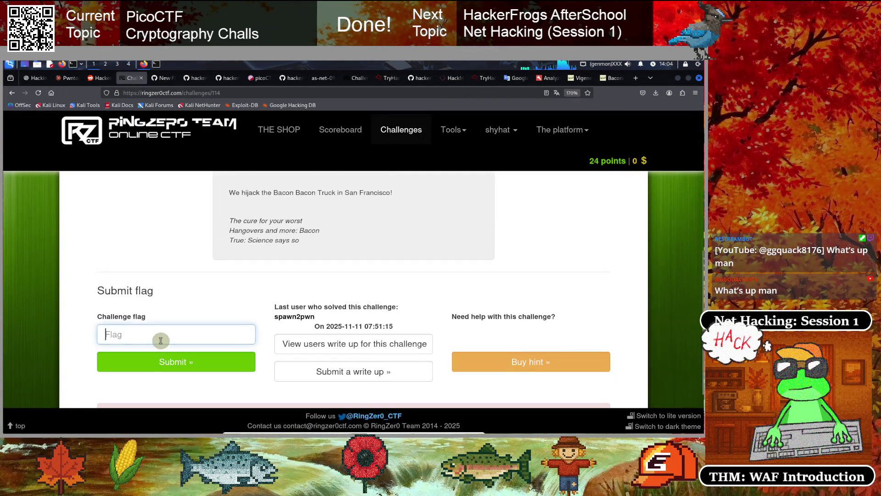
key("ctrl+v")
left_click(159, 366)
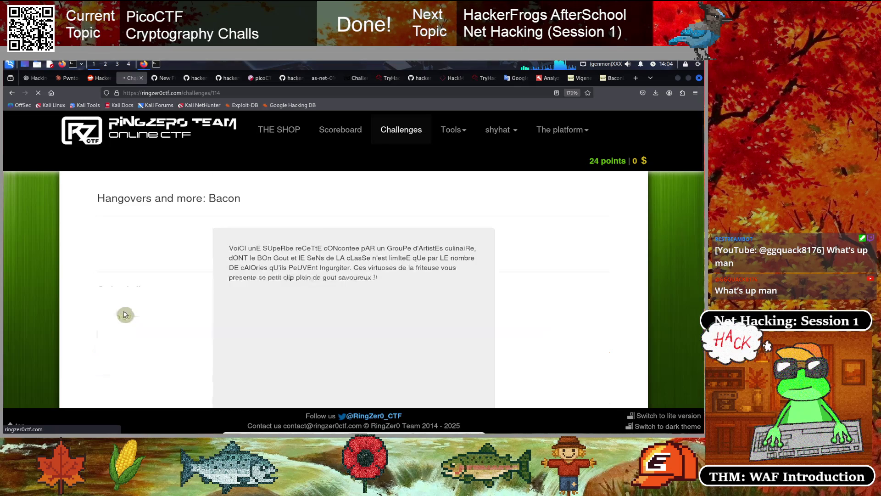
scroll(124, 313, "down", 1)
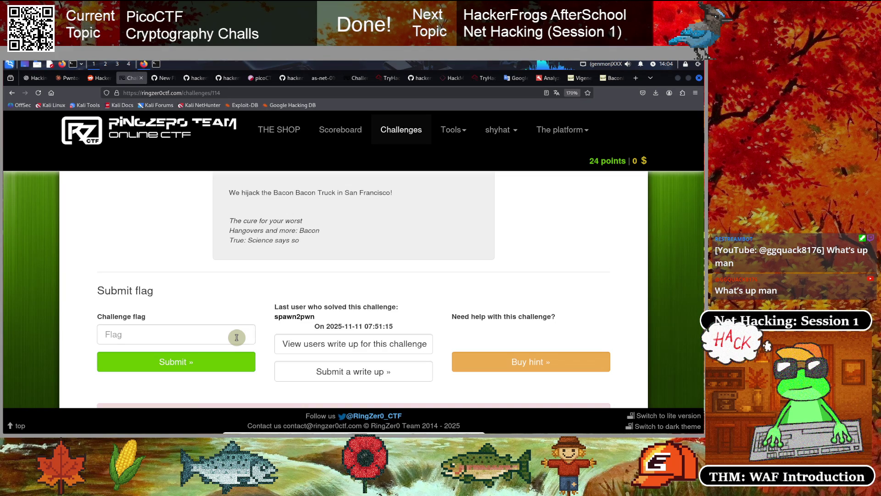
key("Return")
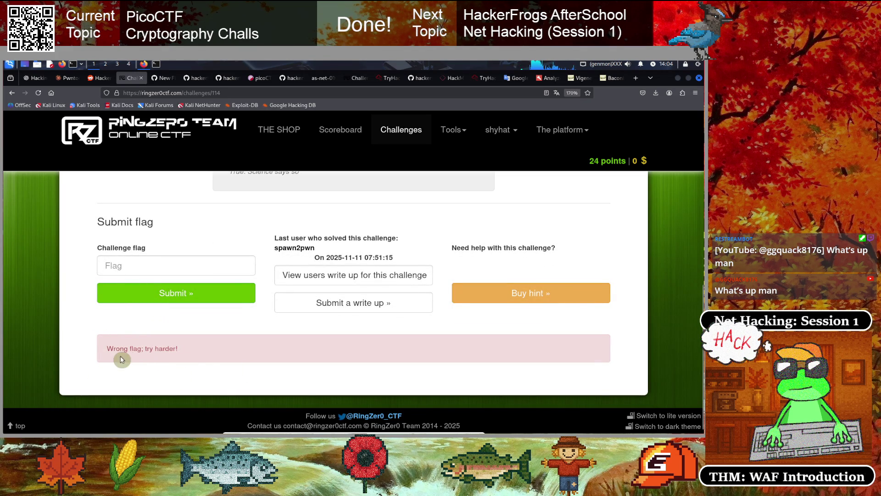
scroll(139, 327, "up", 3)
scroll(138, 325, "down", 3)
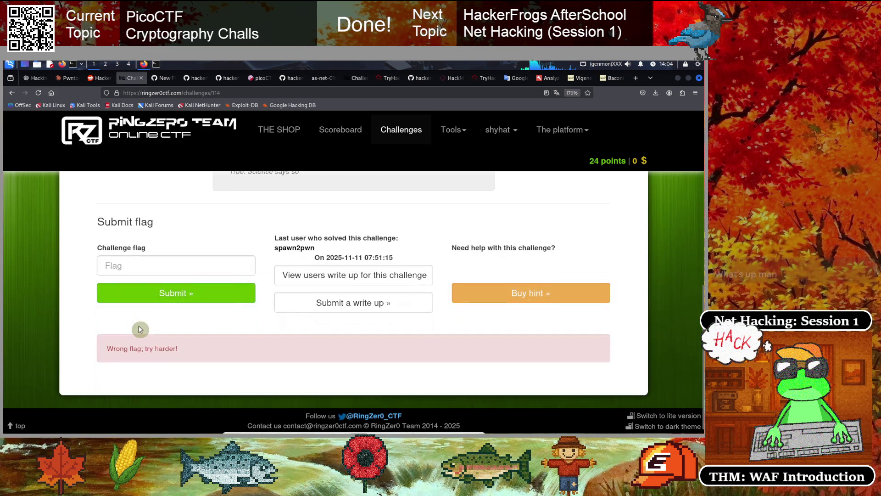